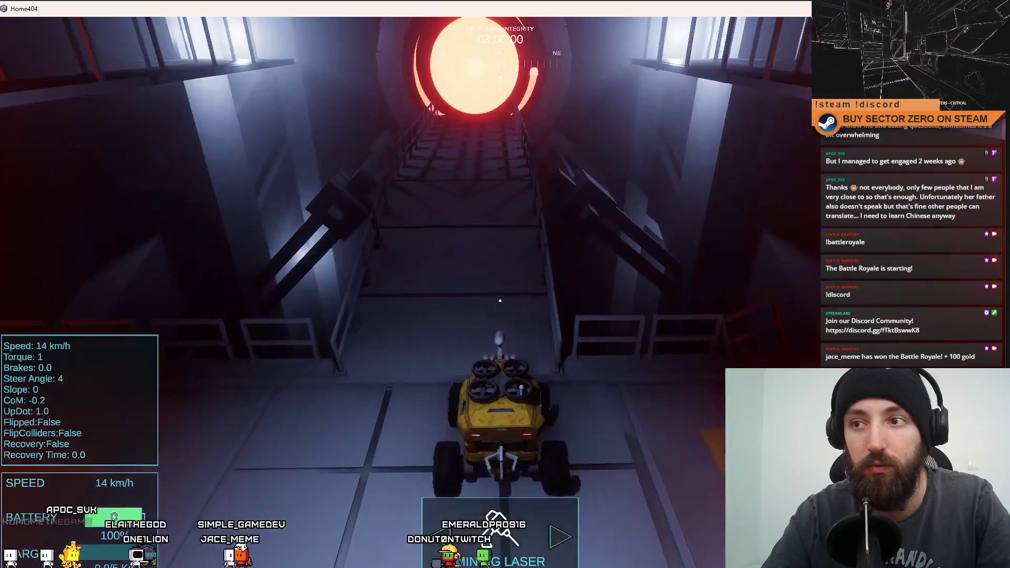
- Drive the rover down the glowing corridor and south across the desert plain
{"action": "key", "text": "w"}
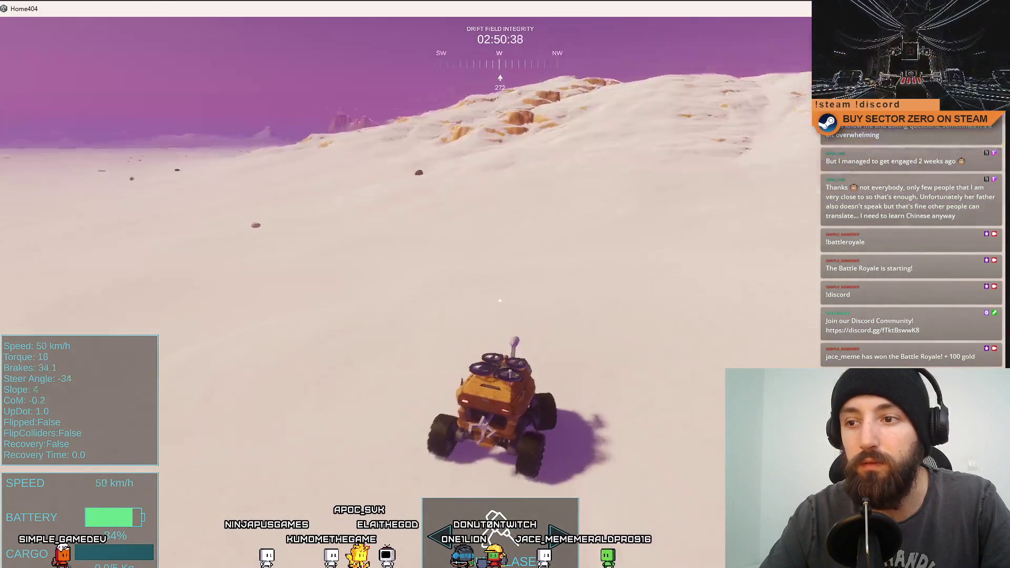
{"action": "key", "text": "w"}
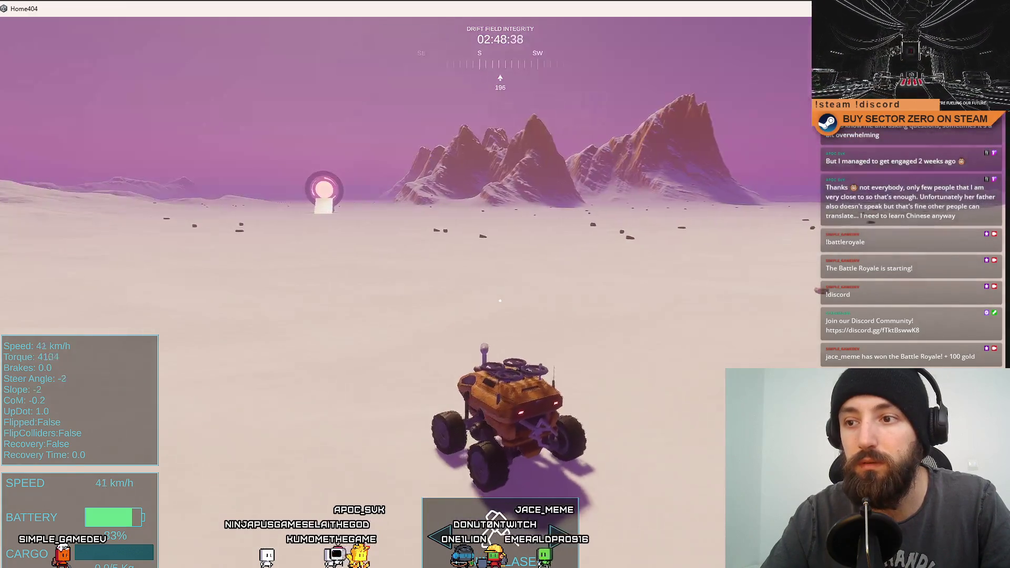
{"action": "key", "text": "w"}
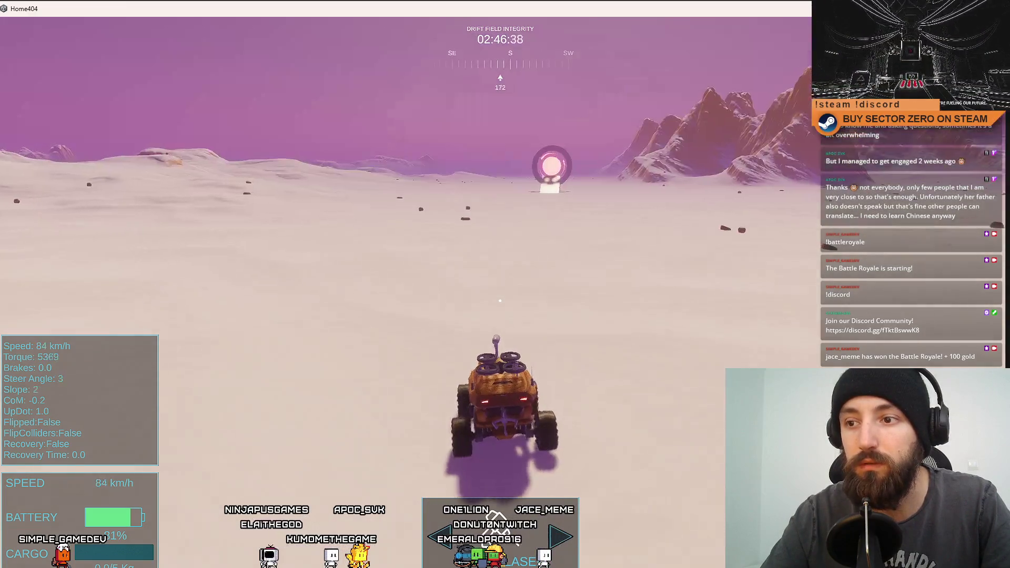
{"action": "key", "text": "d"}
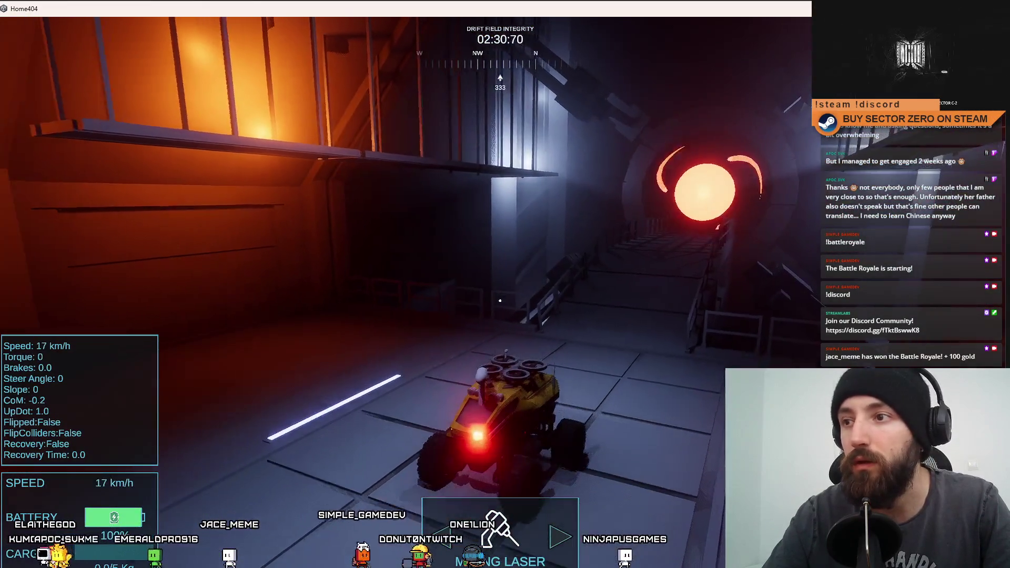
- Bring the rover back into the hangar, circle the bay and stop beside the base module
{"action": "key", "text": "w"}
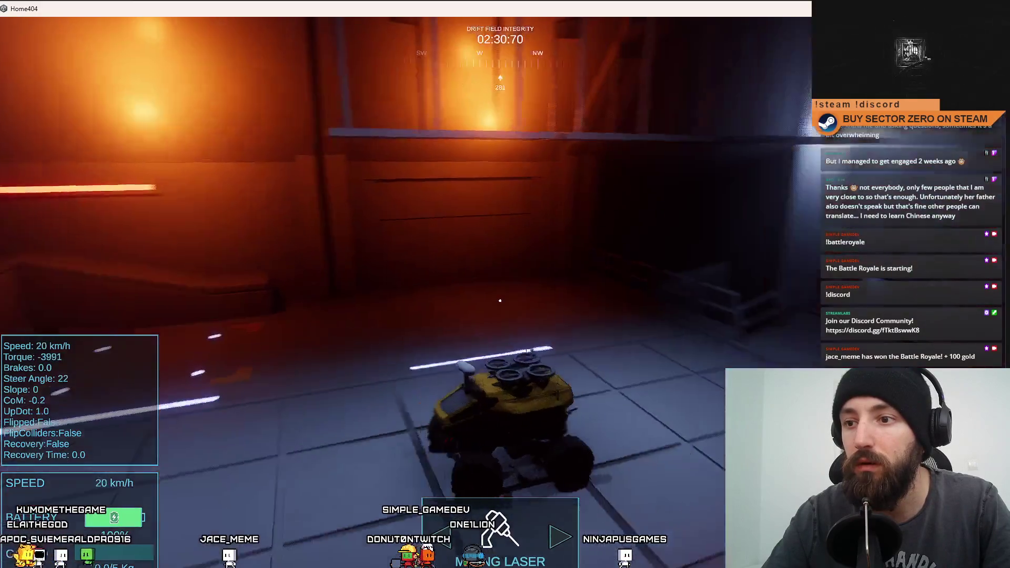
{"action": "key", "text": "s"}
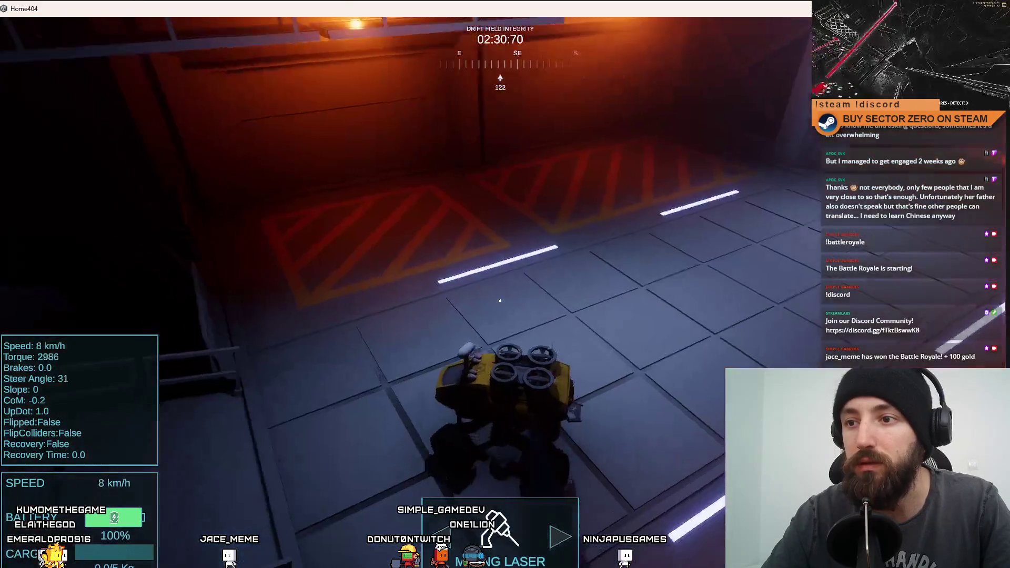
{"action": "key", "text": "d"}
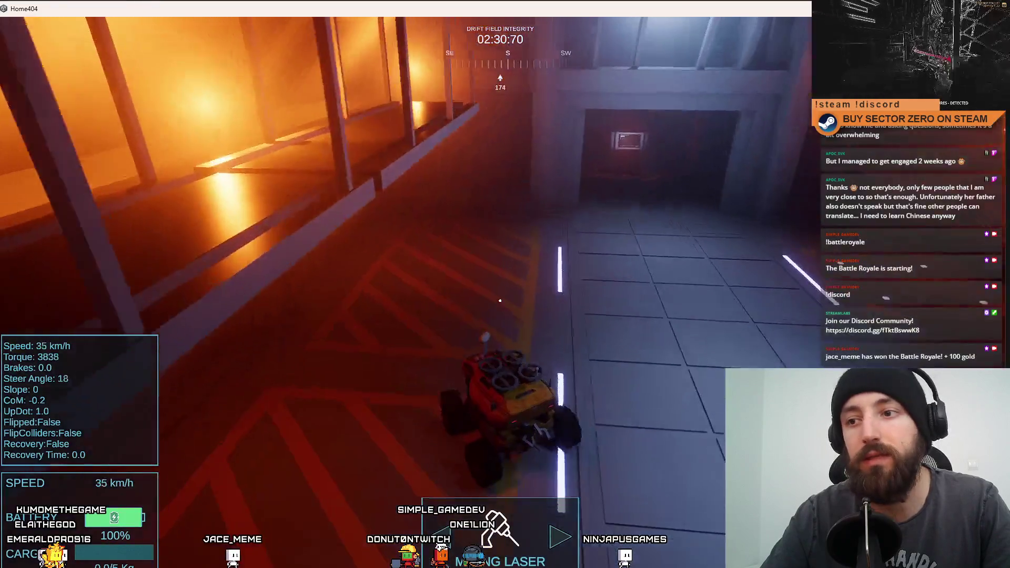
{"action": "key", "text": "d"}
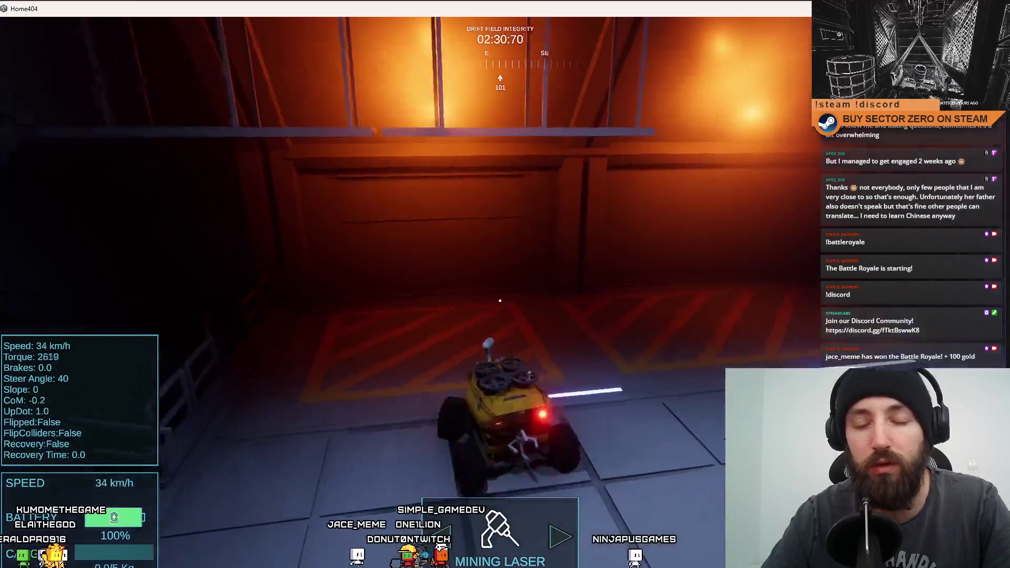
{"action": "key", "text": "d"}
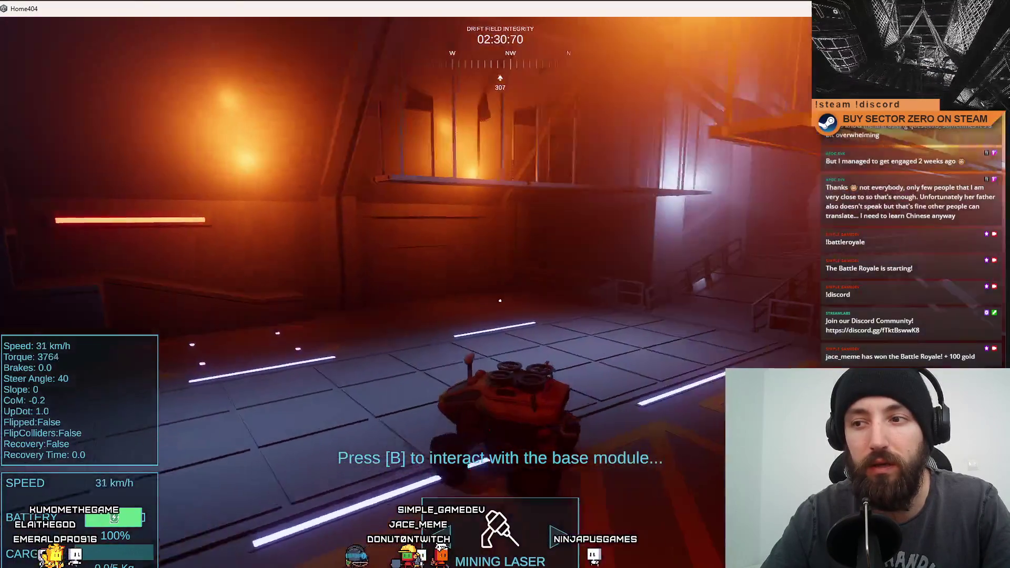
{"action": "key", "text": "d"}
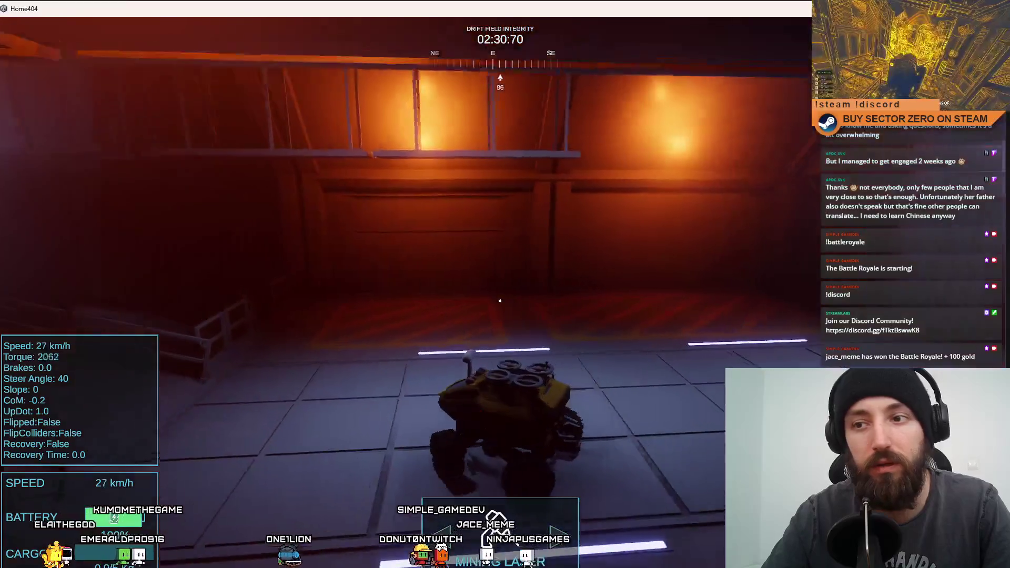
{"action": "key", "text": "d"}
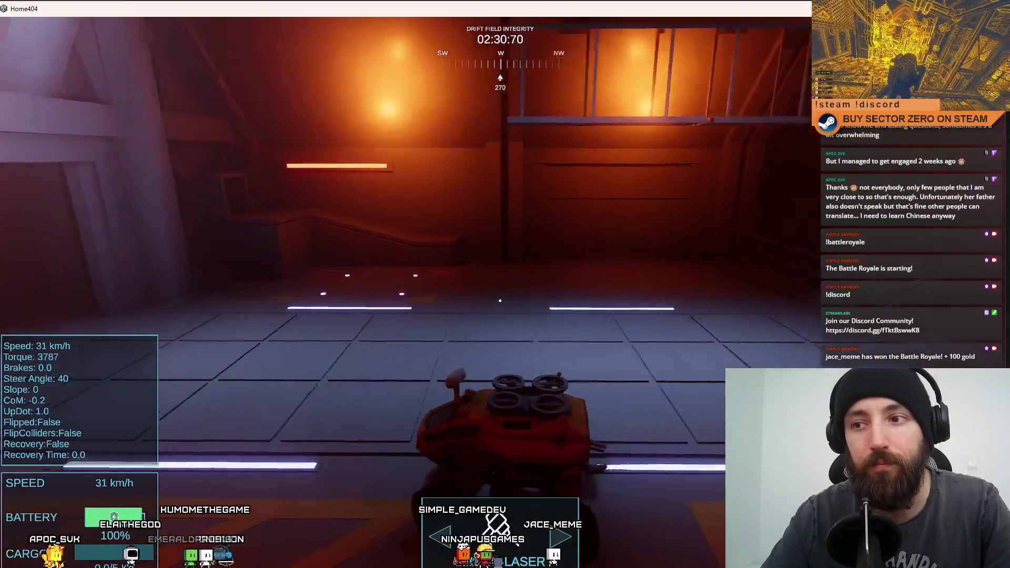
{"action": "key", "text": "a"}
{"action": "key", "text": "s"}
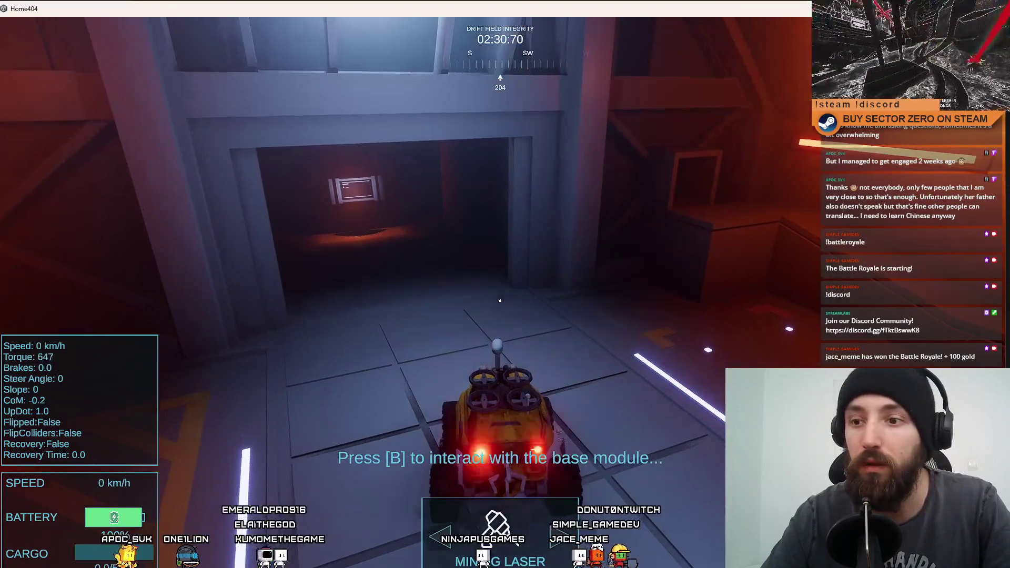
- Toggle the base module's cargo screen off with B and drive toward the orange-lit railing
{"action": "key", "text": "b"}
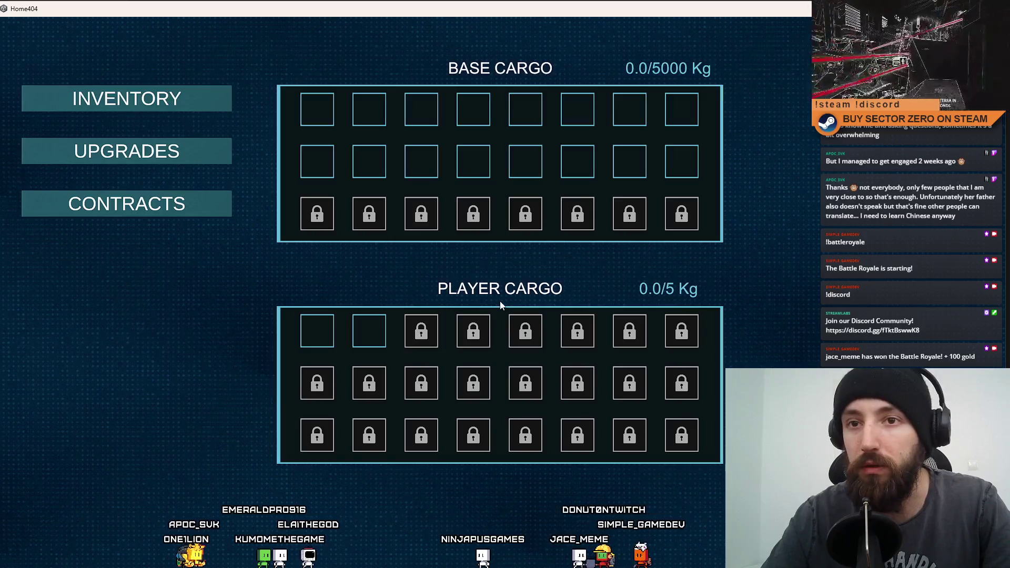
{"action": "key", "text": "b"}
{"action": "key", "text": "w"}
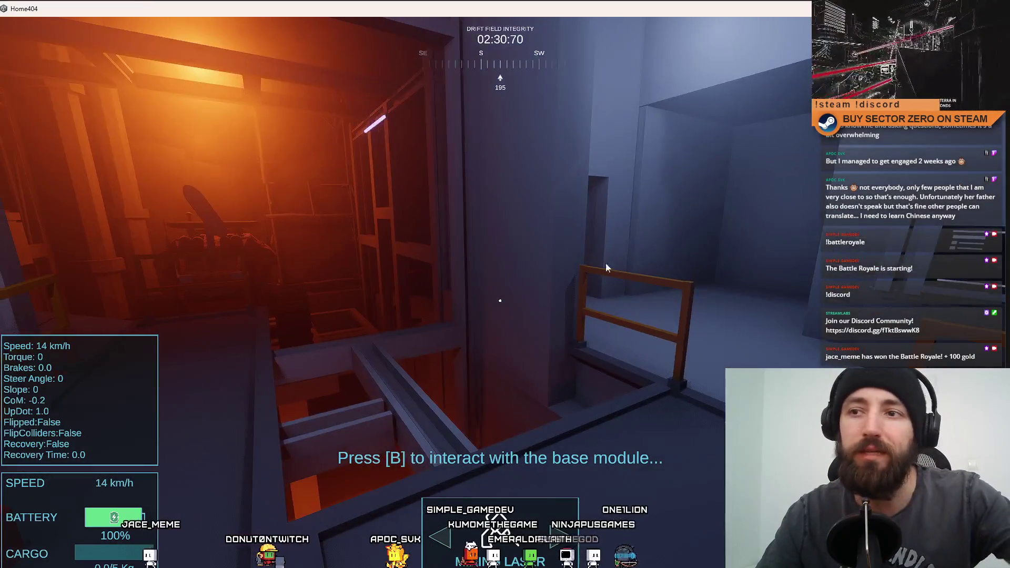
- Leave the Home404 game and its build folder to show the desktop
{"action": "key", "text": "alt+Tab"}
{"action": "key", "text": "super+d"}
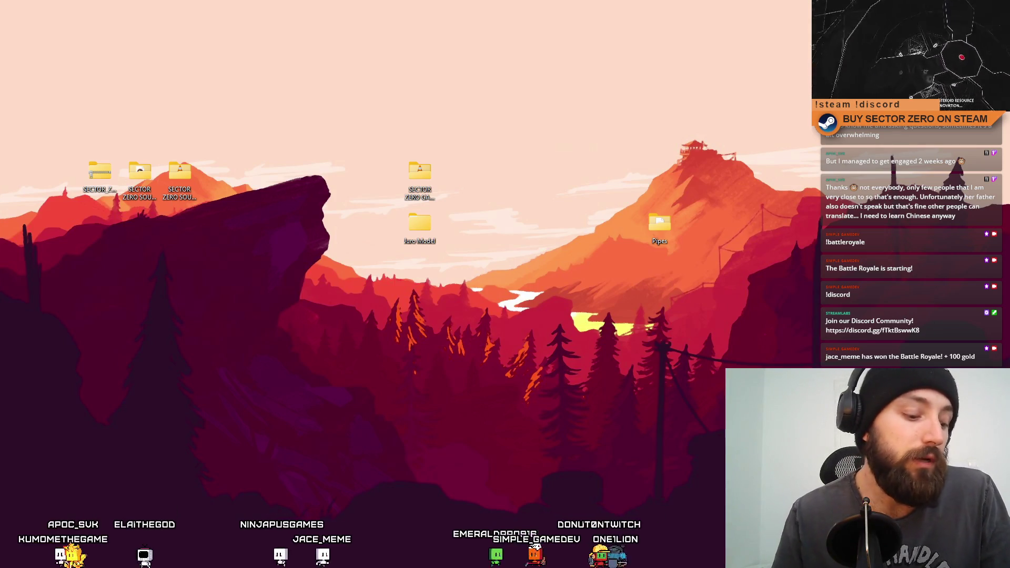
- Resume the full-screen play-test, drive toward the green door, then exit full-screen with F11
{"action": "key", "text": "alt+Tab"}
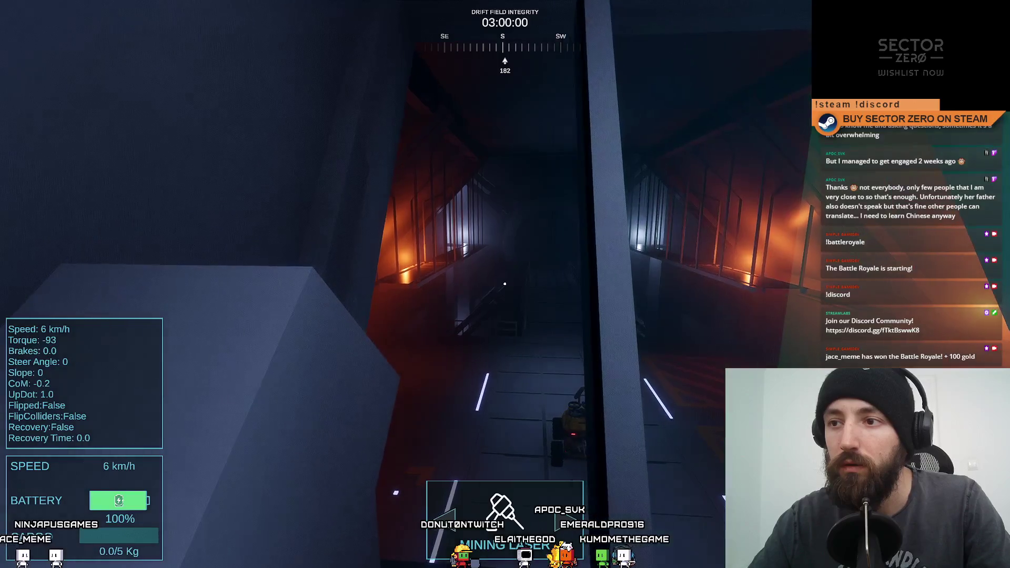
{"action": "key", "text": "s"}
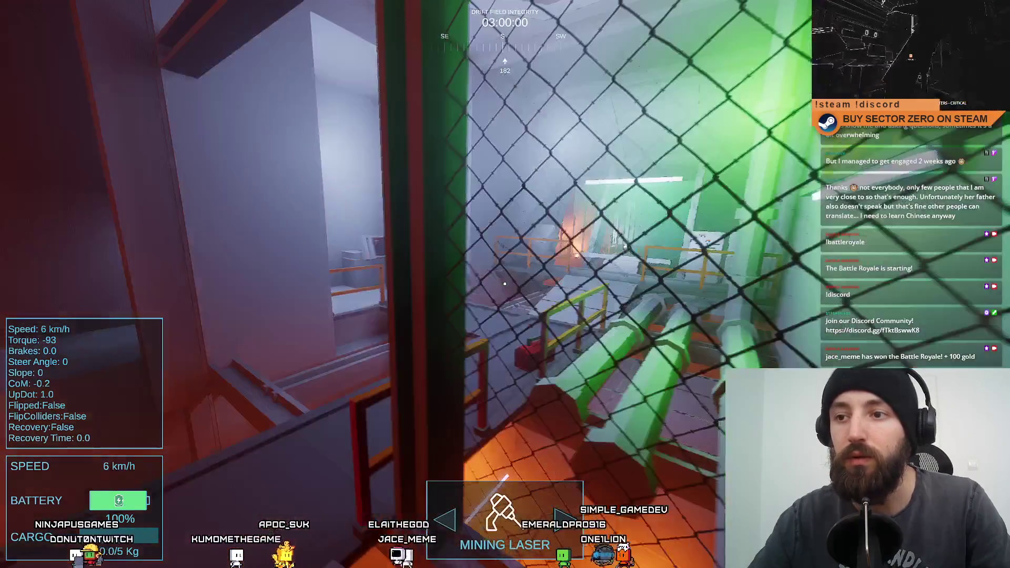
{"action": "key", "text": "w"}
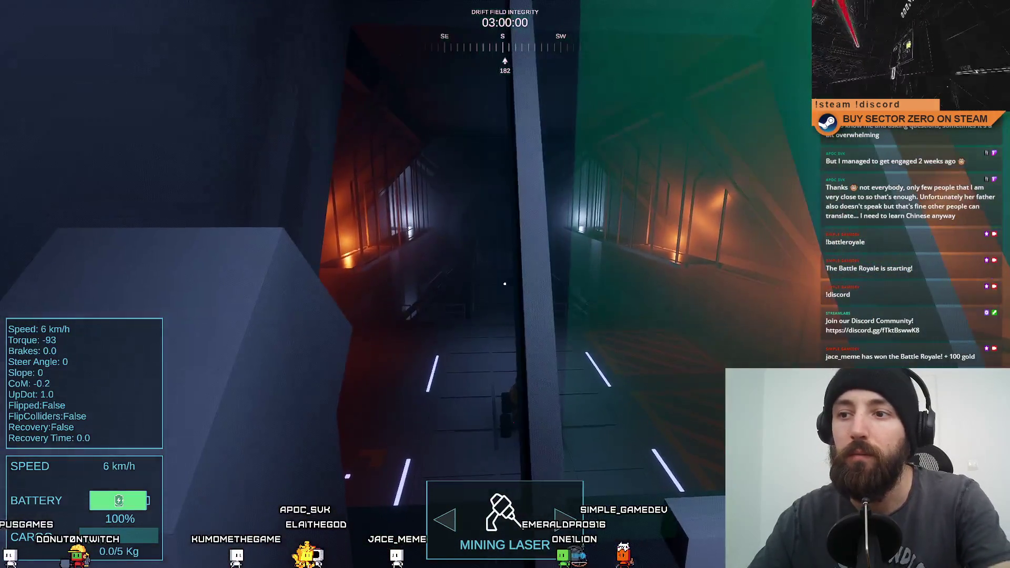
{"action": "key", "text": "F11"}
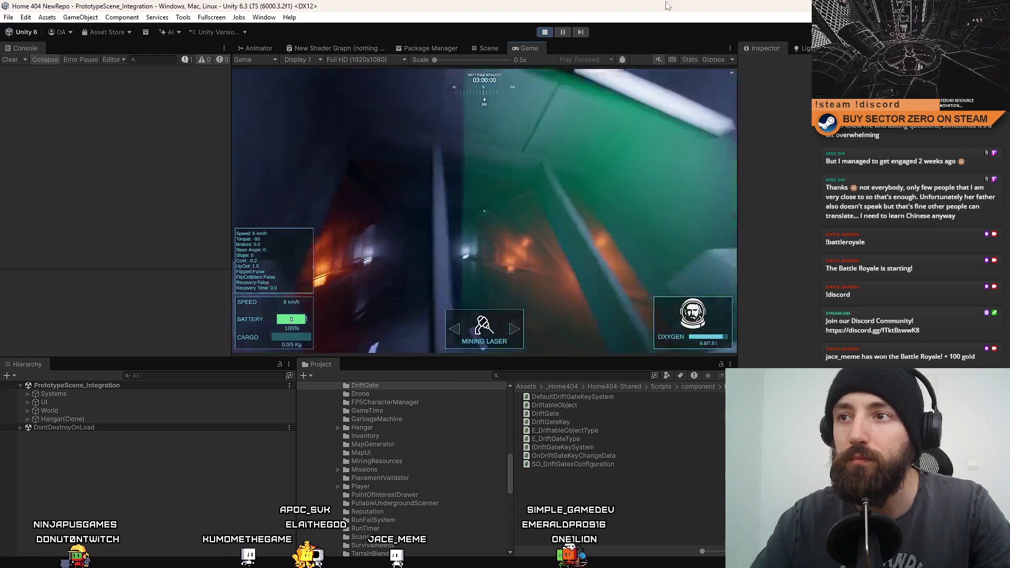
- In the Scene view, fly into the tunnel and select a point light near the ring
{"action": "left_click", "coordinate": [488, 45]}
{"action": "key", "text": "w"}
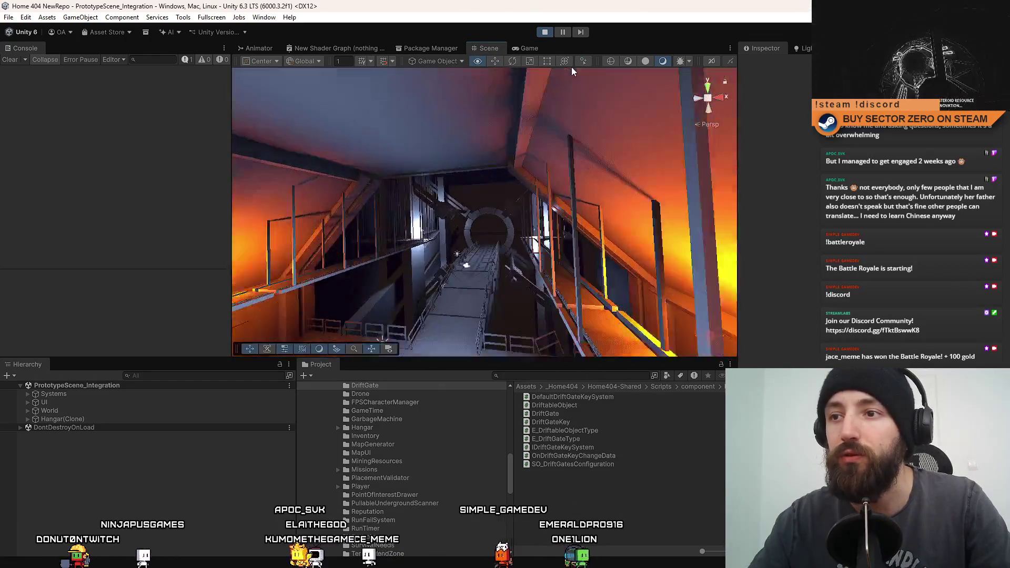
{"action": "key", "text": "w"}
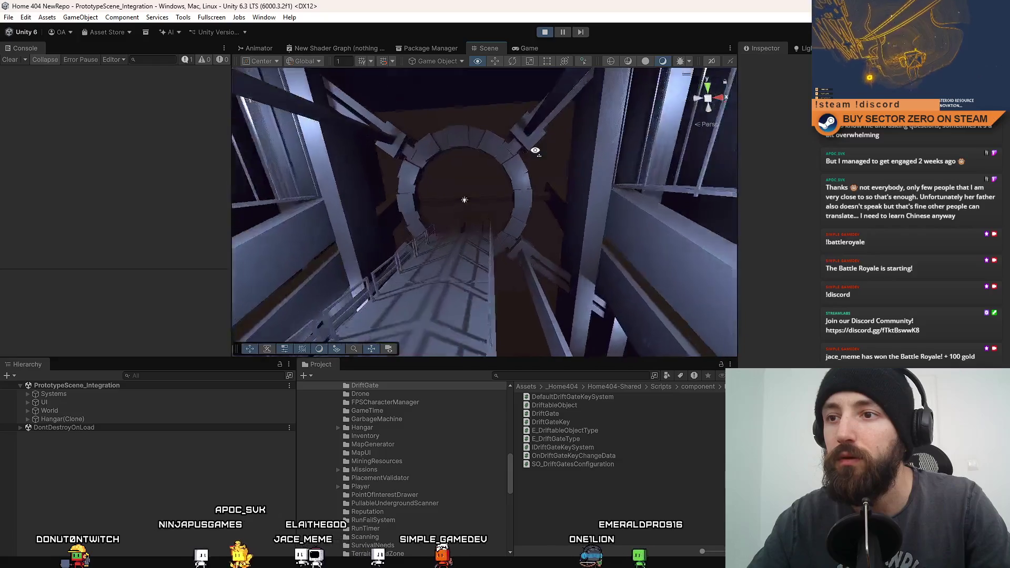
{"action": "left_click", "coordinate": [491, 176]}
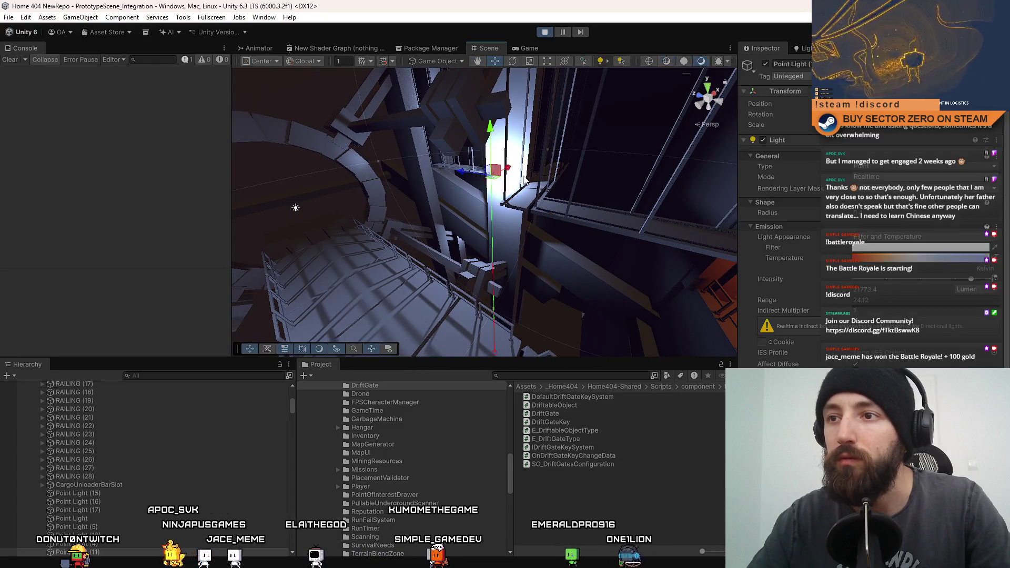
{"action": "key", "text": "w"}
{"action": "key", "text": "w"}
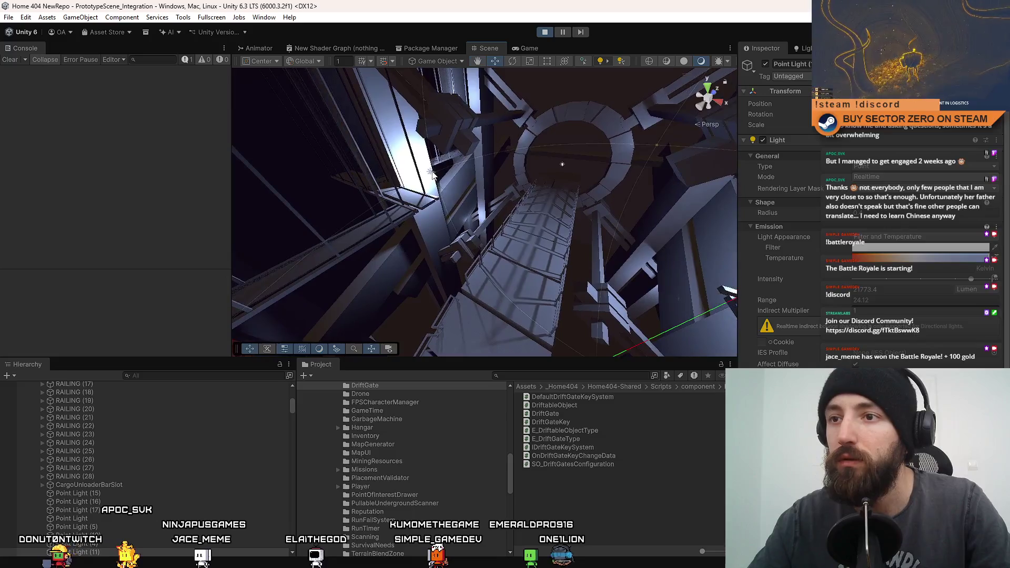
{"action": "key", "text": "w"}
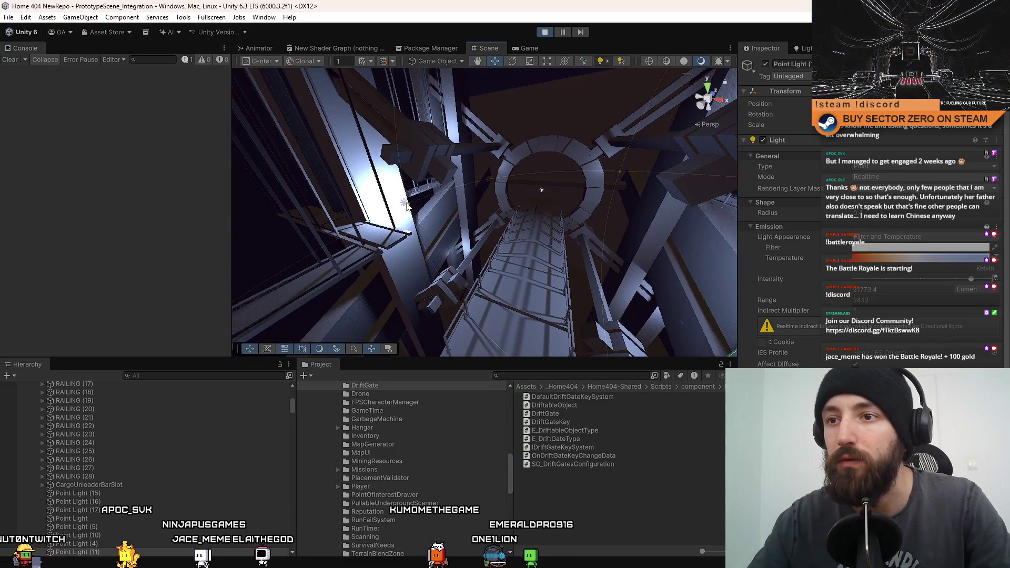
{"action": "key", "text": "w"}
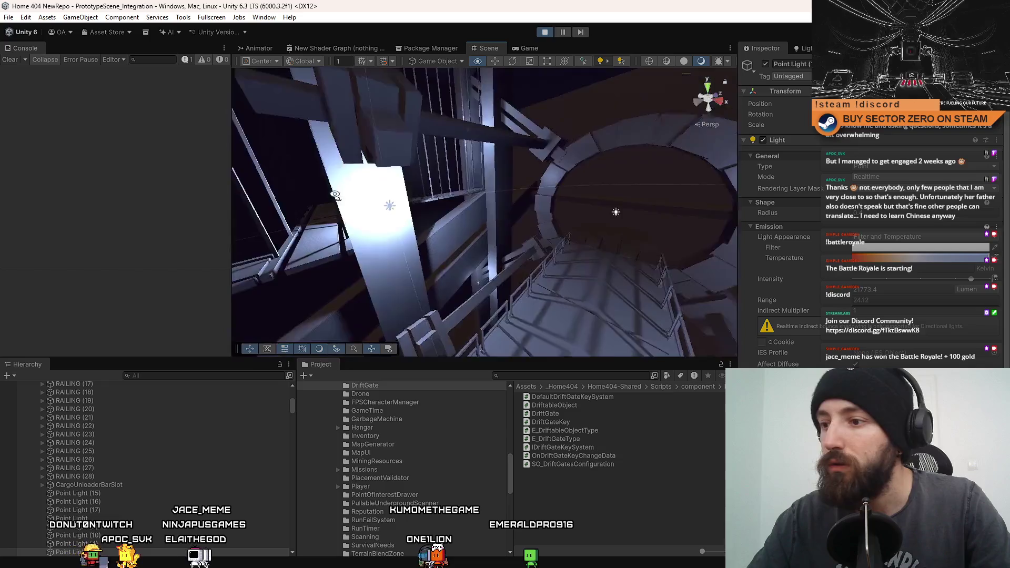
- Fly on into the orange-lit room and delete Point Light (13)
{"action": "key", "text": "w"}
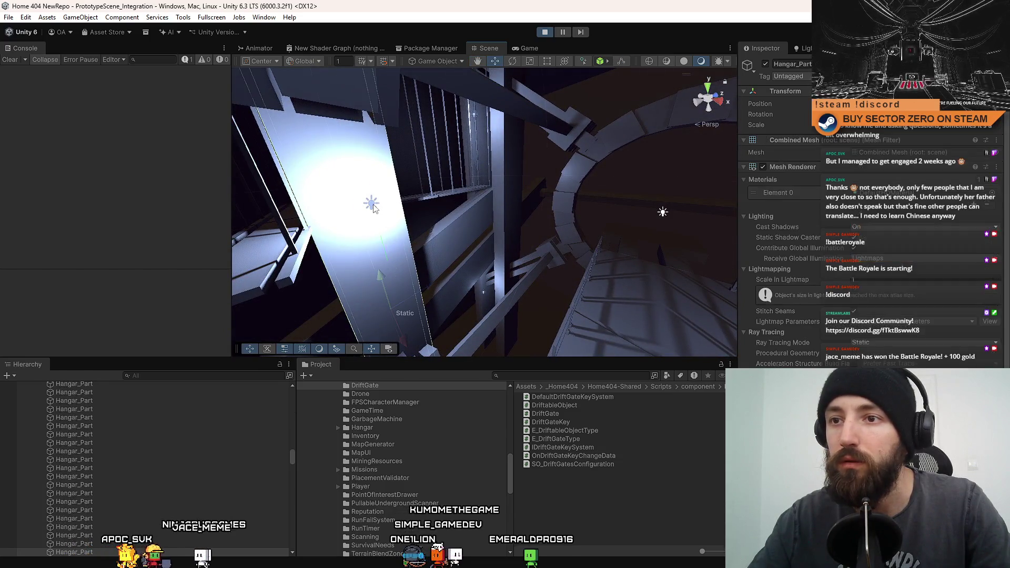
{"action": "key", "text": "w"}
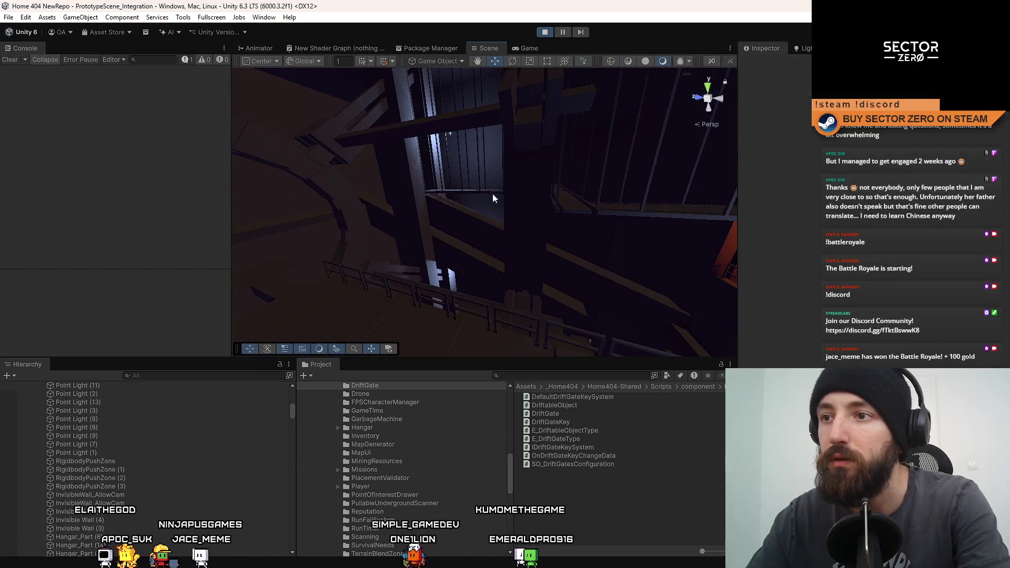
{"action": "key", "text": "w"}
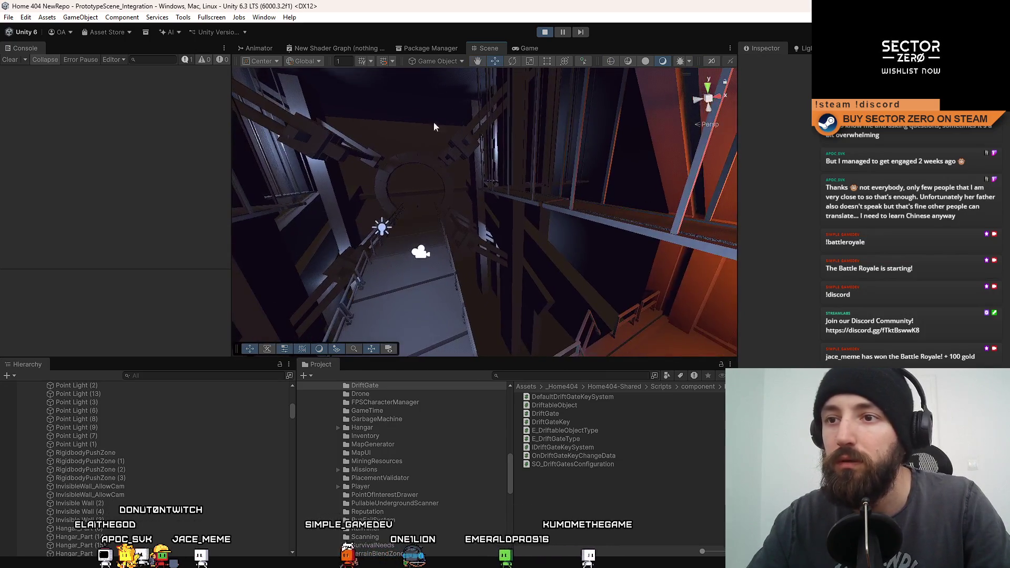
{"action": "key", "text": "w"}
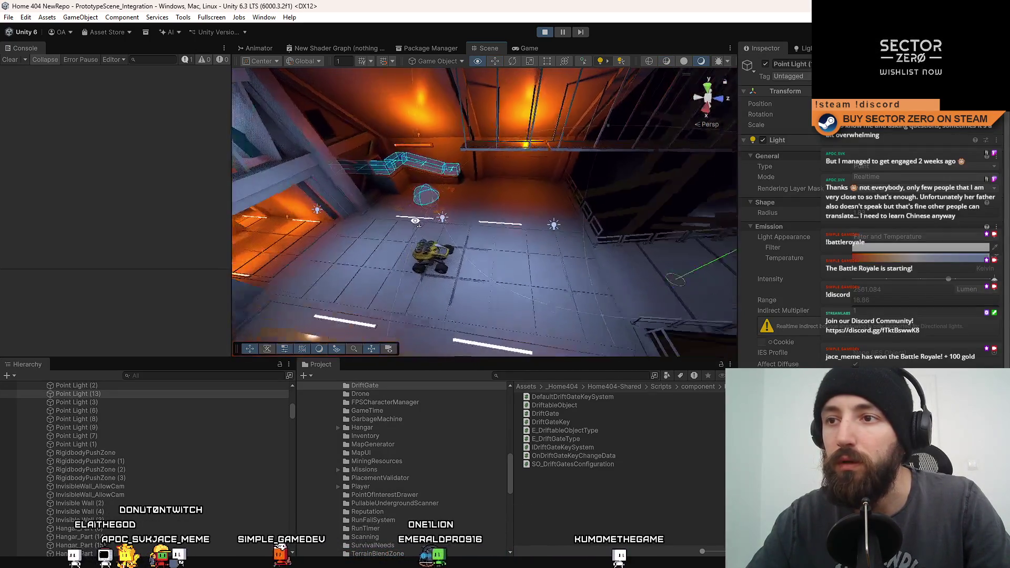
{"action": "key", "text": "w"}
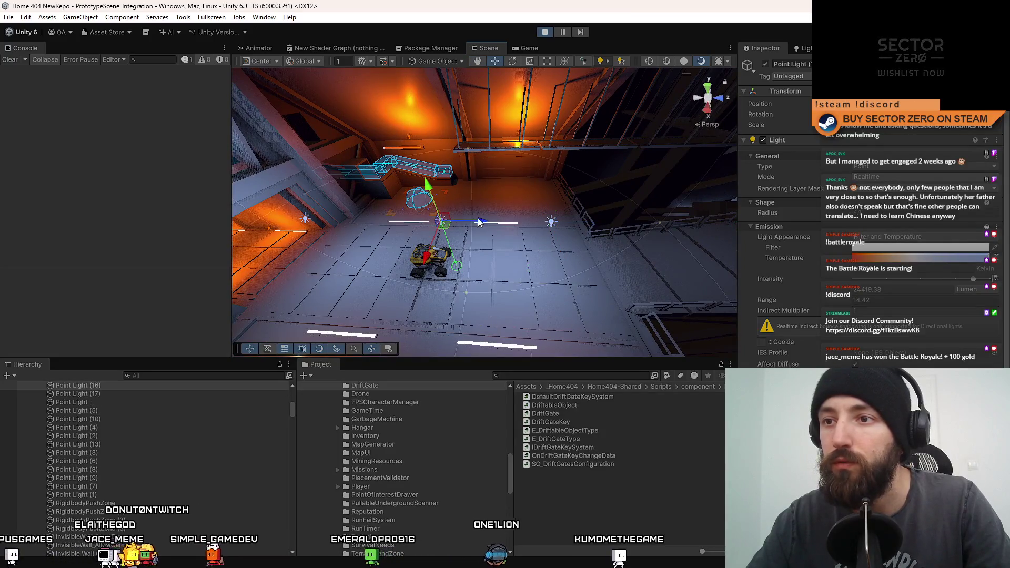
{"action": "mouse_move", "coordinate": [478, 221]}
{"action": "left_mouse_down"}
{"action": "mouse_move", "coordinate": [450, 216]}
{"action": "mouse_move", "coordinate": [531, 219]}
{"action": "mouse_move", "coordinate": [480, 201]}
{"action": "mouse_move", "coordinate": [528, 157]}
{"action": "mouse_move", "coordinate": [544, 182]}
{"action": "left_mouse_up"}
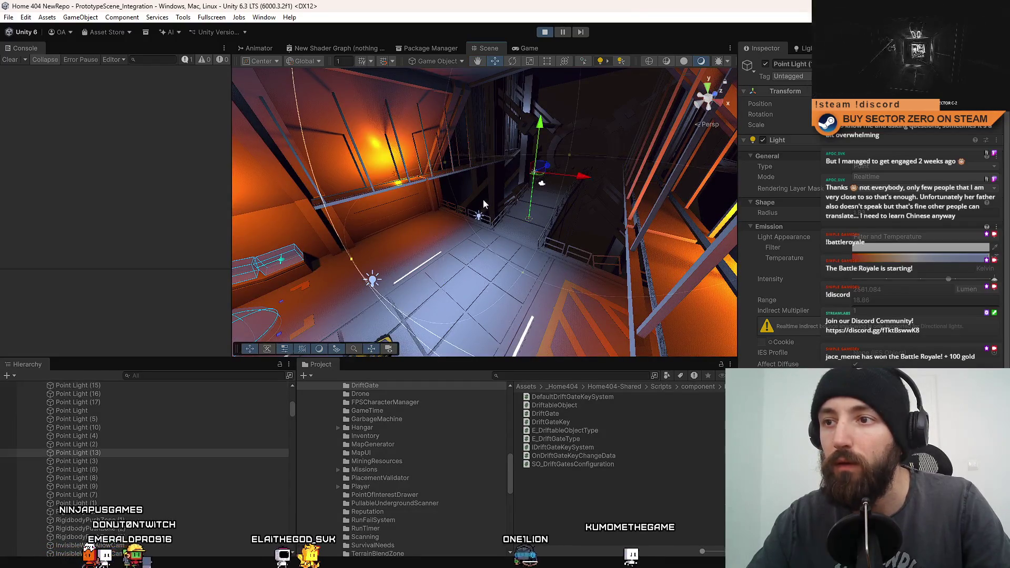
{"action": "key", "text": "Delete"}
- Select the point lights above the walkway railing and delete the five selected lights
{"action": "left_click", "coordinate": [482, 220]}
{"action": "left_click_drag", "start_coordinate": [482, 220], "coordinate": [488, 201]}
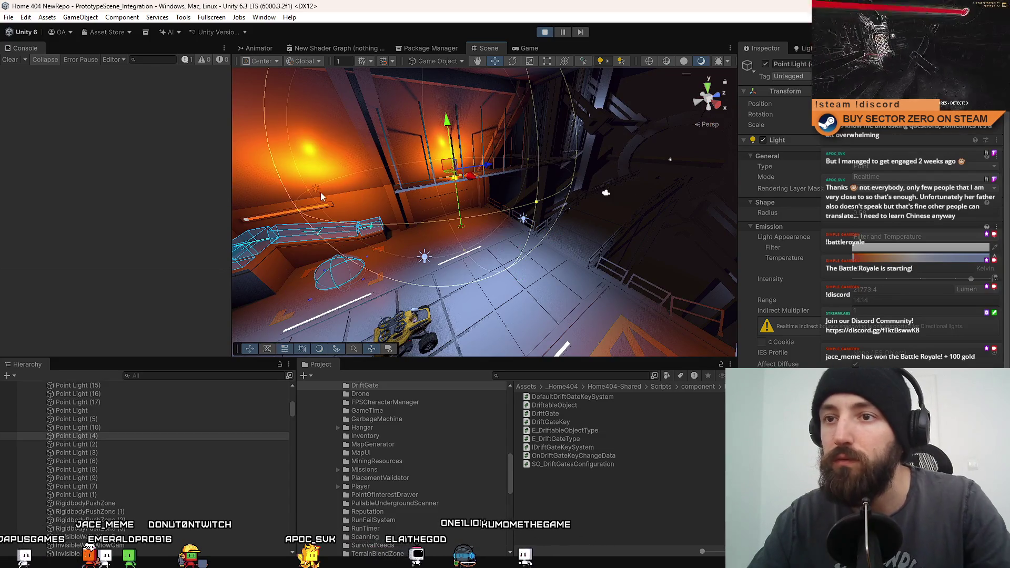
{"action": "left_click_drag", "start_coordinate": [338, 184], "coordinate": [452, 175]}
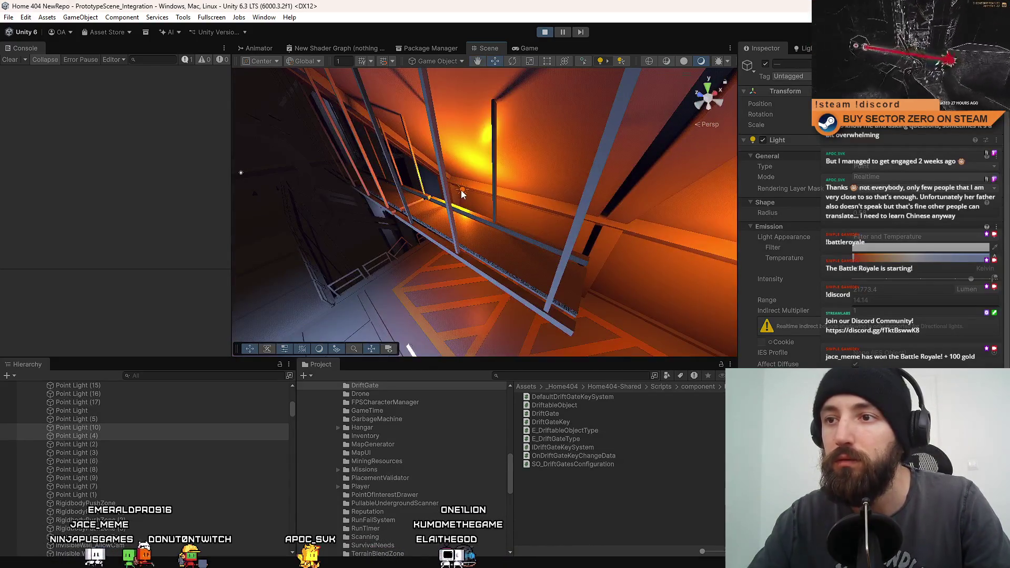
{"action": "left_click", "coordinate": [461, 190]}
{"action": "key", "text": "f"}
{"action": "left_click", "coordinate": [516, 191]}
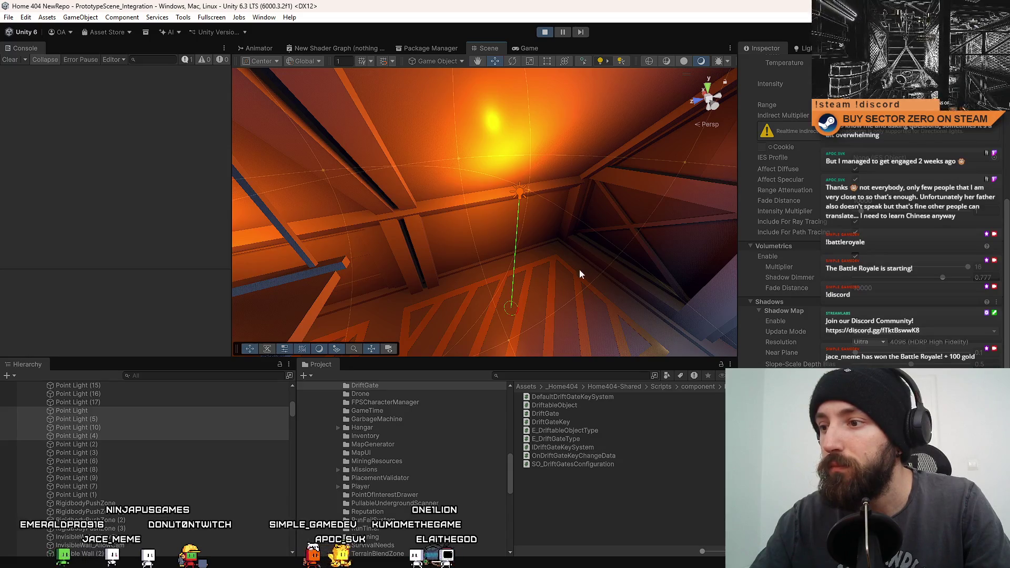
{"action": "left_click_drag", "start_coordinate": [580, 274], "coordinate": [598, 303]}
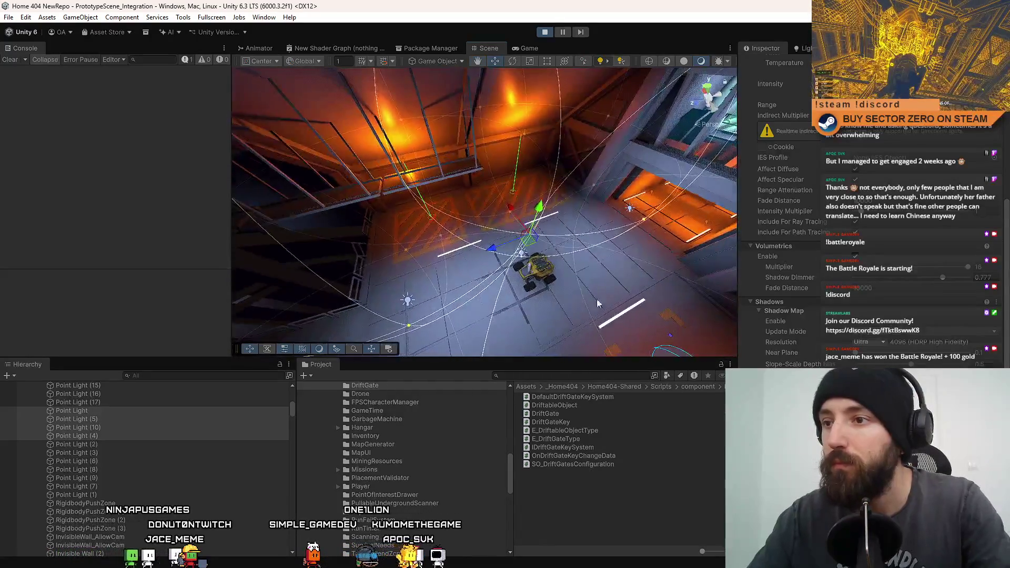
{"action": "key", "text": "Delete"}
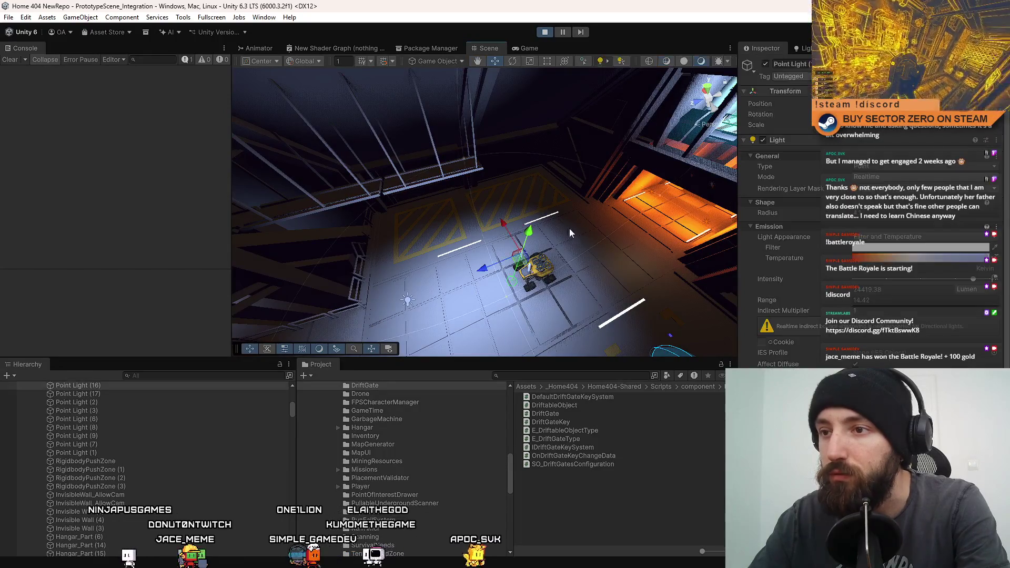
- Delete Point Lights (16) and (17), then Point Light (8)
{"action": "mouse_move", "coordinate": [571, 233]}
{"action": "left_mouse_down"}
{"action": "mouse_move", "coordinate": [468, 231]}
{"action": "mouse_move", "coordinate": [651, 230]}
{"action": "mouse_move", "coordinate": [399, 216]}
{"action": "mouse_move", "coordinate": [206, 178]}
{"action": "mouse_move", "coordinate": [514, 263]}
{"action": "mouse_move", "coordinate": [532, 288]}
{"action": "mouse_move", "coordinate": [593, 255]}
{"action": "mouse_move", "coordinate": [647, 279]}
{"action": "mouse_move", "coordinate": [450, 159]}
{"action": "left_mouse_up"}
{"action": "key", "text": "Delete"}
{"action": "left_click", "coordinate": [456, 256]}
{"action": "key", "text": "Delete"}
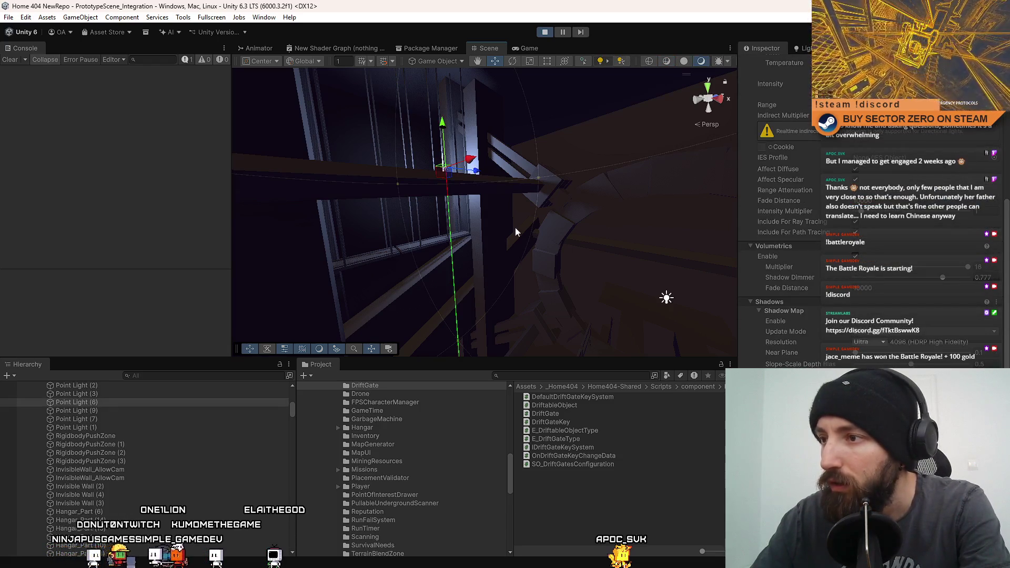
- Delete Point Light (9) near the barred window and return to the Game view
{"action": "mouse_move", "coordinate": [468, 277]}
{"action": "left_mouse_down"}
{"action": "mouse_move", "coordinate": [526, 235]}
{"action": "mouse_move", "coordinate": [505, 232]}
{"action": "left_mouse_up"}
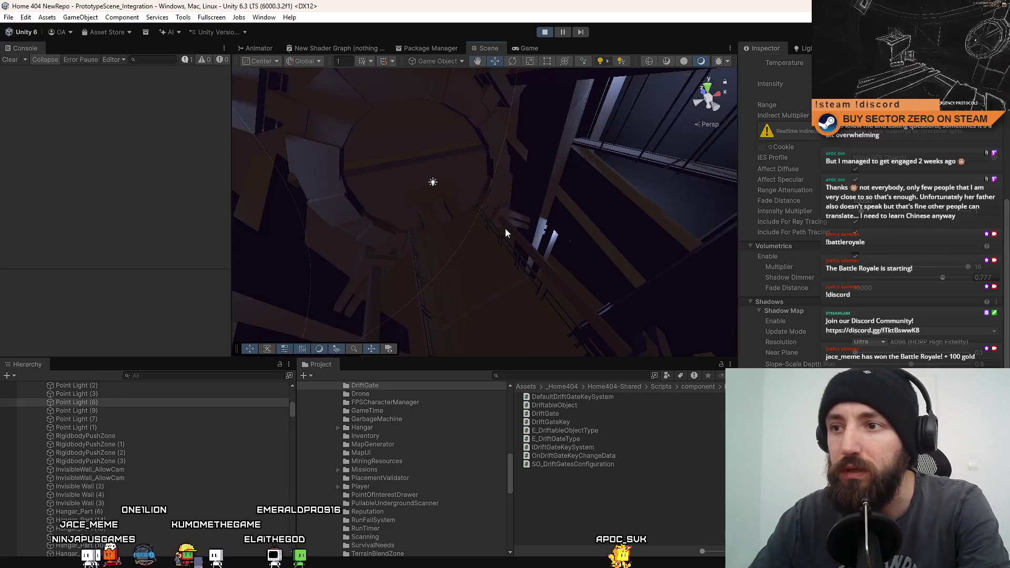
{"action": "mouse_move", "coordinate": [423, 238]}
{"action": "left_mouse_down"}
{"action": "mouse_move", "coordinate": [449, 140]}
{"action": "mouse_move", "coordinate": [440, 276]}
{"action": "mouse_move", "coordinate": [462, 225]}
{"action": "mouse_move", "coordinate": [329, 244]}
{"action": "mouse_move", "coordinate": [480, 151]}
{"action": "mouse_move", "coordinate": [555, 190]}
{"action": "mouse_move", "coordinate": [532, 232]}
{"action": "mouse_move", "coordinate": [444, 149]}
{"action": "mouse_move", "coordinate": [457, 156]}
{"action": "mouse_move", "coordinate": [376, 175]}
{"action": "mouse_move", "coordinate": [637, 151]}
{"action": "mouse_move", "coordinate": [759, 156]}
{"action": "mouse_move", "coordinate": [675, 327]}
{"action": "left_mouse_up"}
{"action": "key", "text": "Delete"}
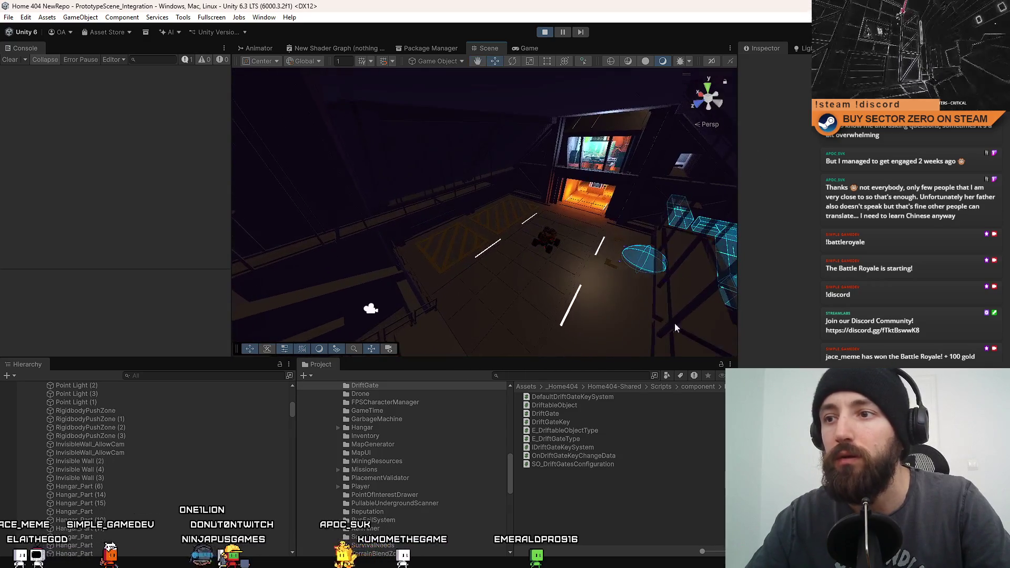
{"action": "left_click", "coordinate": [532, 48]}
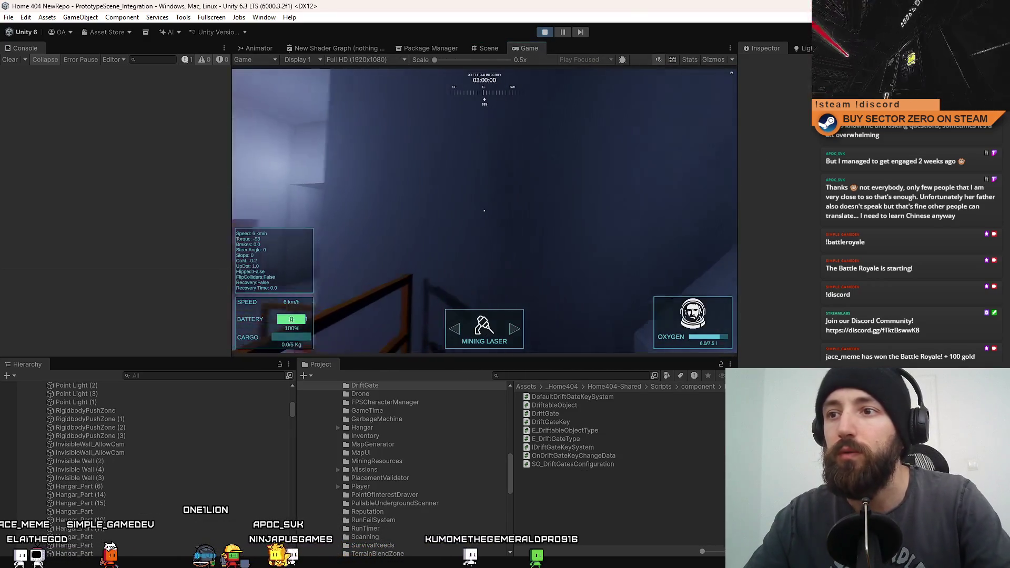
{"action": "key", "text": "F10"}
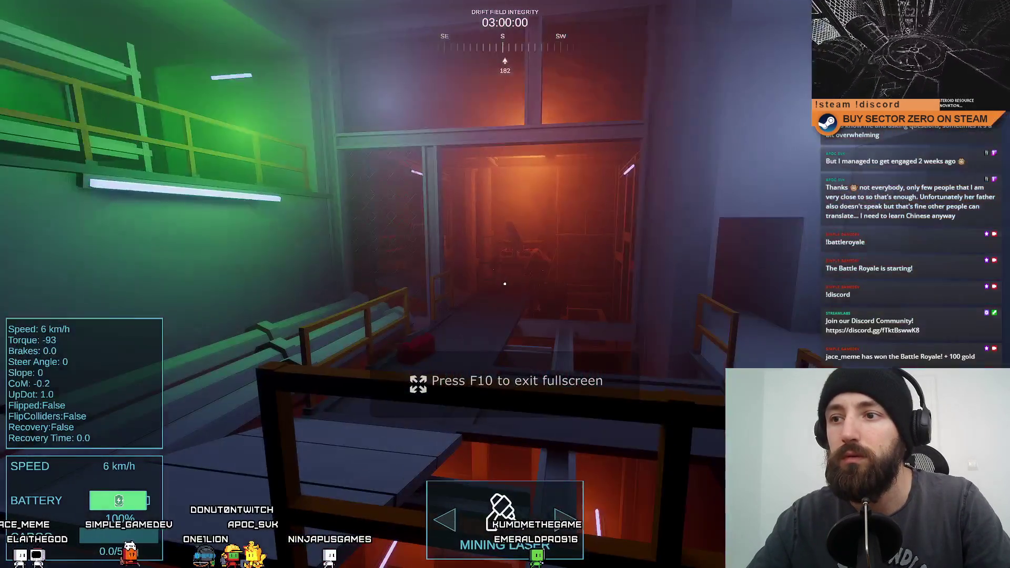
{"action": "key", "text": "F10"}
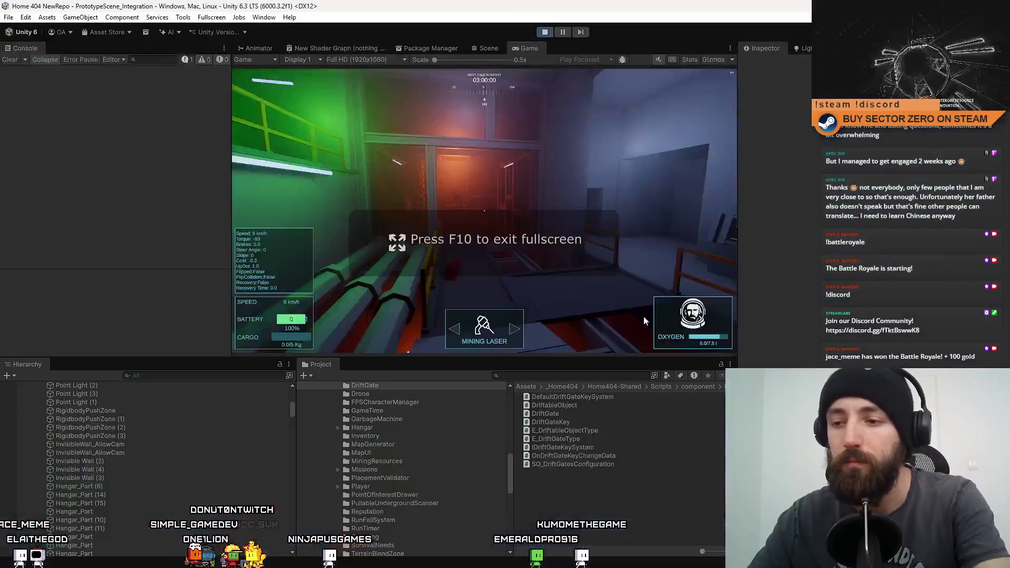
{"action": "key", "text": "F10"}
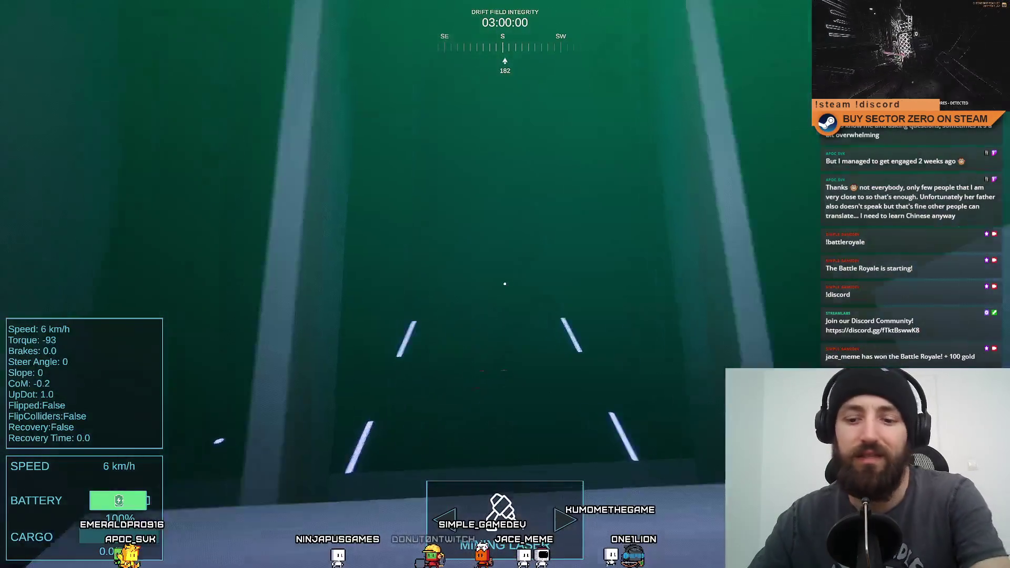
{"action": "key", "text": "F11"}
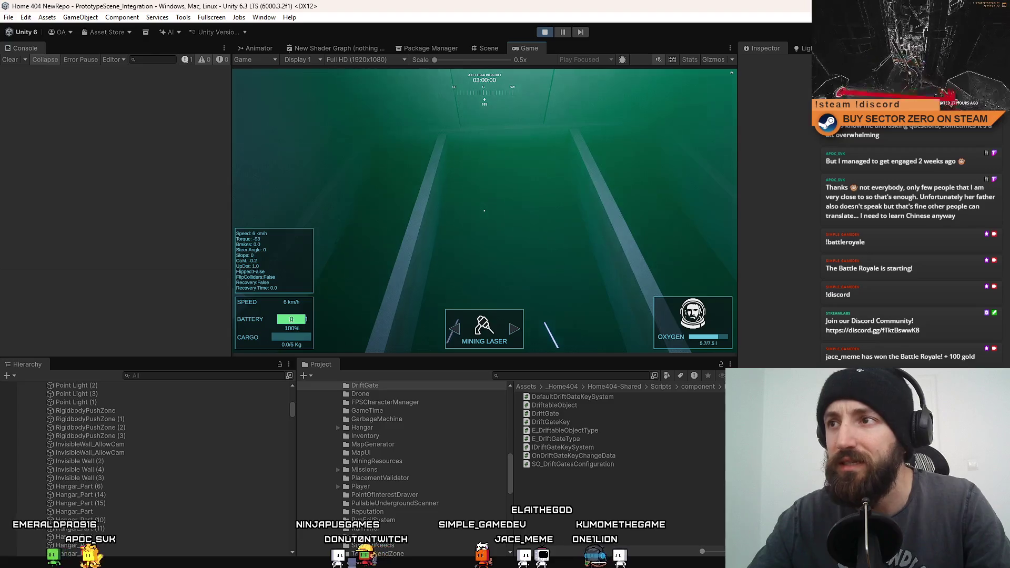
- Enable the Game view Stats overlay, then bring the Scene view to the front
{"action": "left_click", "coordinate": [689, 59]}
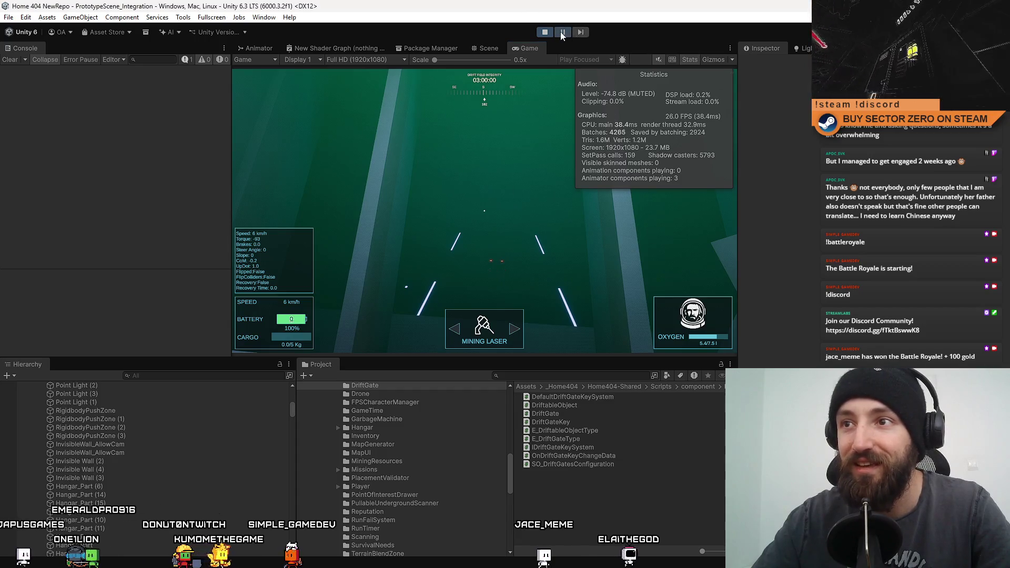
{"action": "left_click", "coordinate": [489, 48]}
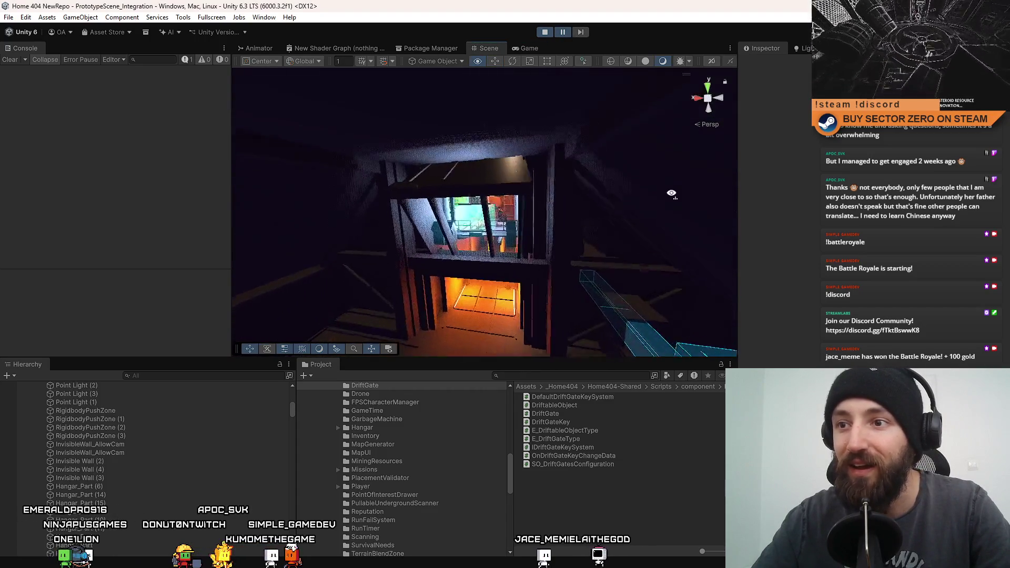
- Inspect the office window area, selecting Cube (4) by the green panel, then return to the game
{"action": "key", "text": "w"}
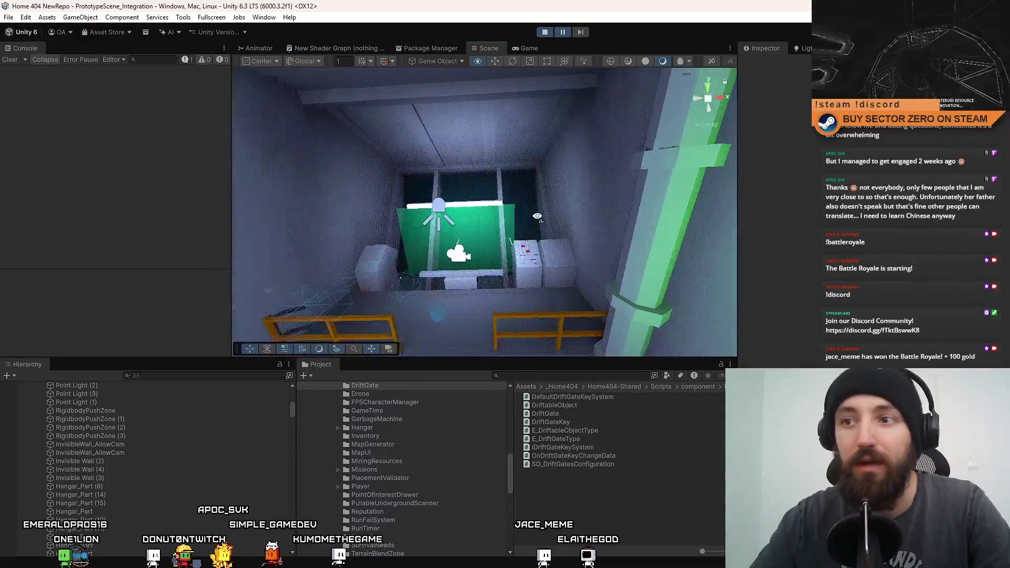
{"action": "left_click_drag", "start_coordinate": [505, 135], "coordinate": [501, 161]}
{"action": "scroll", "coordinate": [465, 155], "scroll_direction": "down", "scroll_amount": 5}
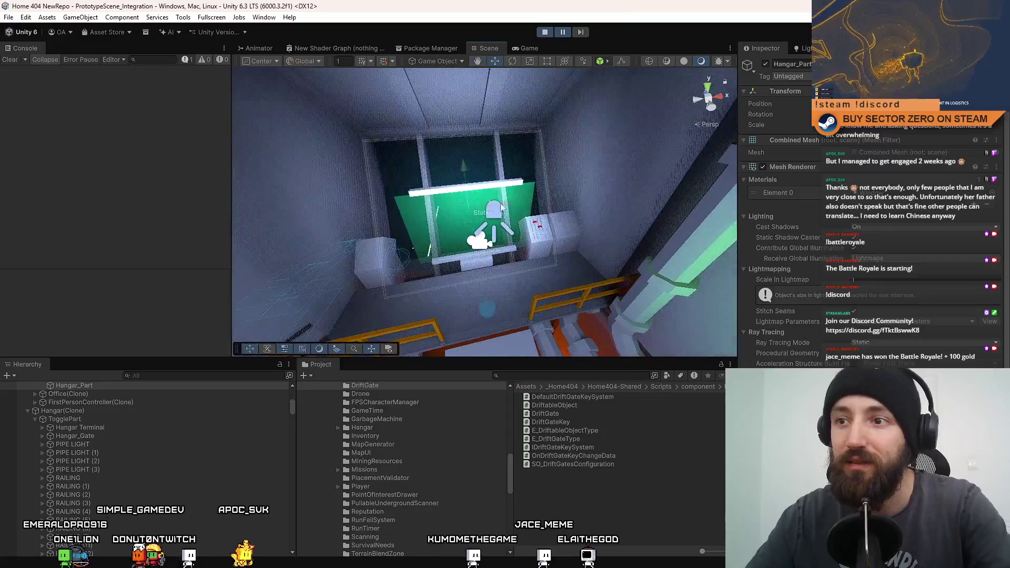
{"action": "left_click", "coordinate": [529, 199]}
{"action": "mouse_move", "coordinate": [528, 198]}
{"action": "left_mouse_down"}
{"action": "mouse_move", "coordinate": [533, 236]}
{"action": "mouse_move", "coordinate": [534, 122]}
{"action": "mouse_move", "coordinate": [544, 176]}
{"action": "left_mouse_up"}
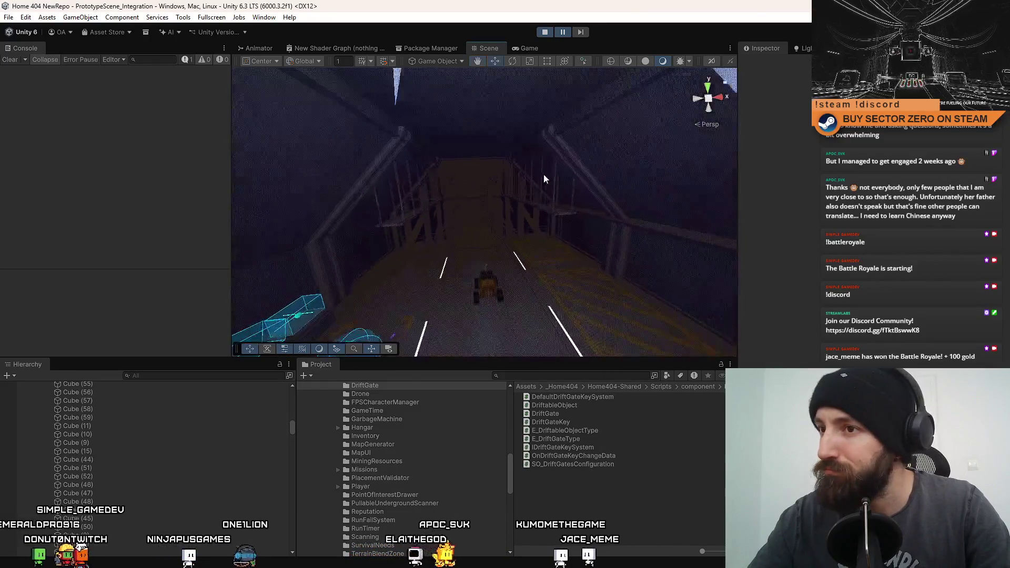
{"action": "left_click_drag", "start_coordinate": [528, 284], "coordinate": [532, 295]}
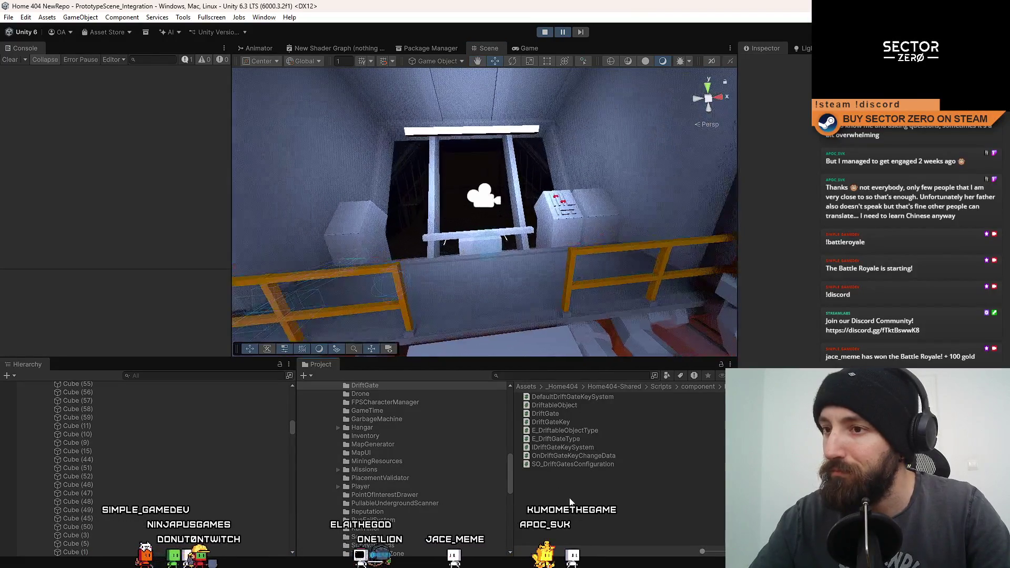
{"action": "left_click", "coordinate": [541, 46]}
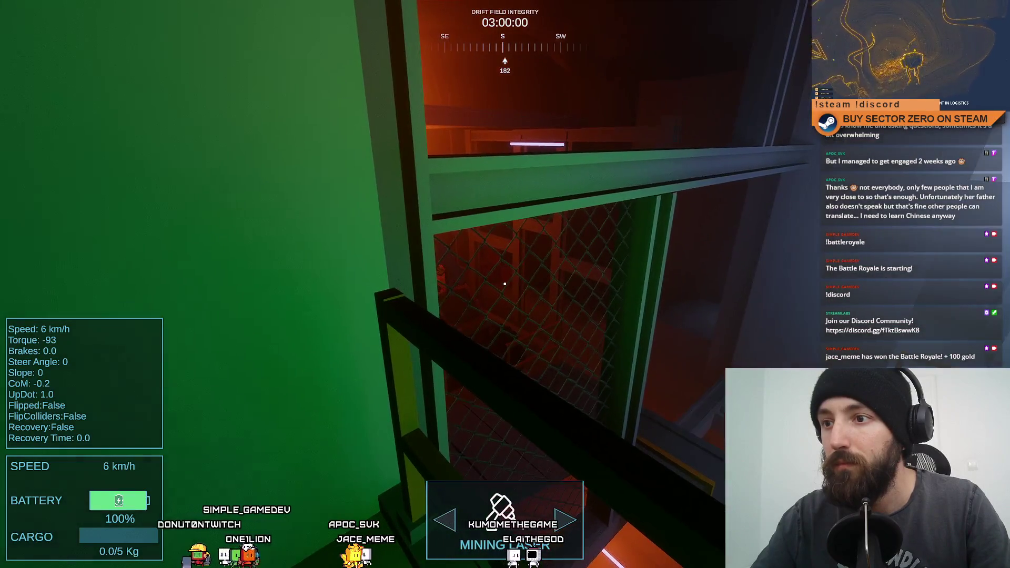
{"action": "key", "text": "F11"}
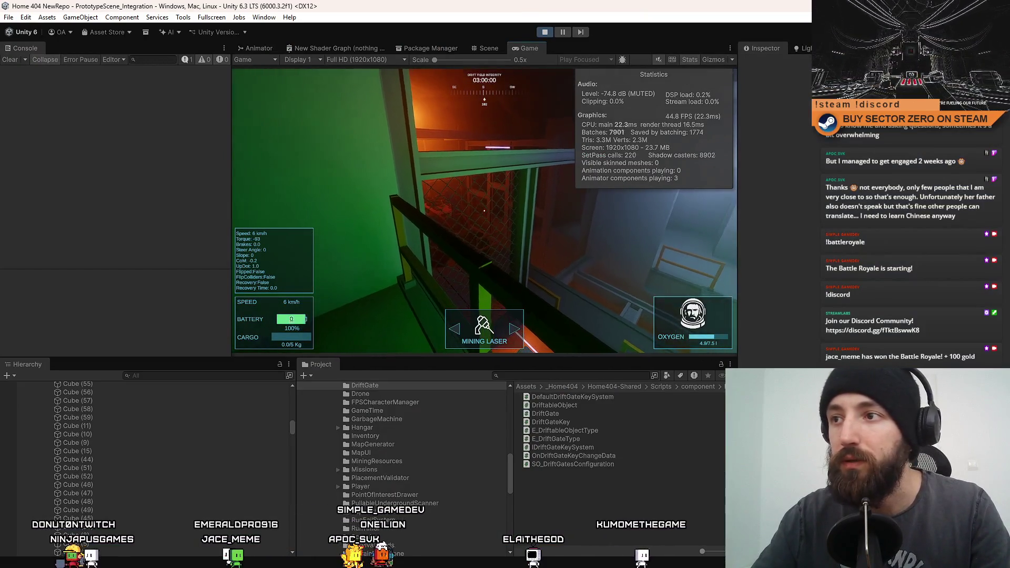
{"action": "key", "text": "F10"}
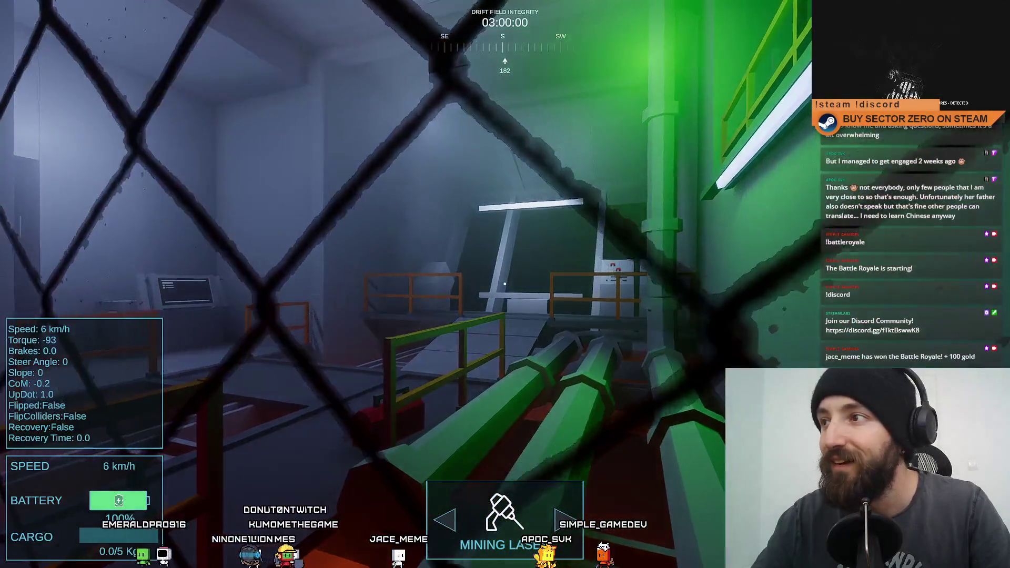
{"action": "key", "text": "F11"}
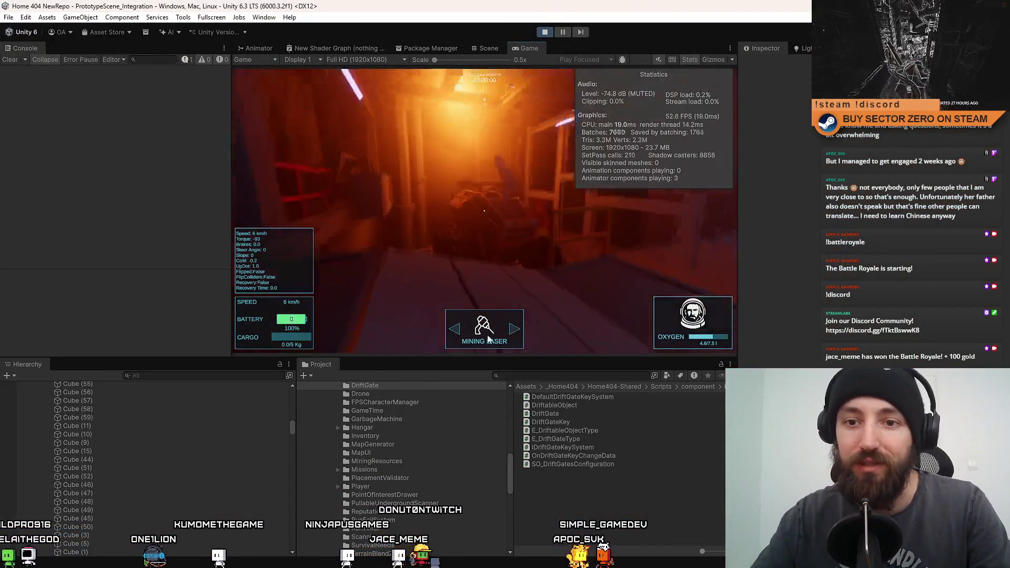
- Search the Hierarchy for quad and delete all seven Quad objects
{"action": "type", "text": "fence"}
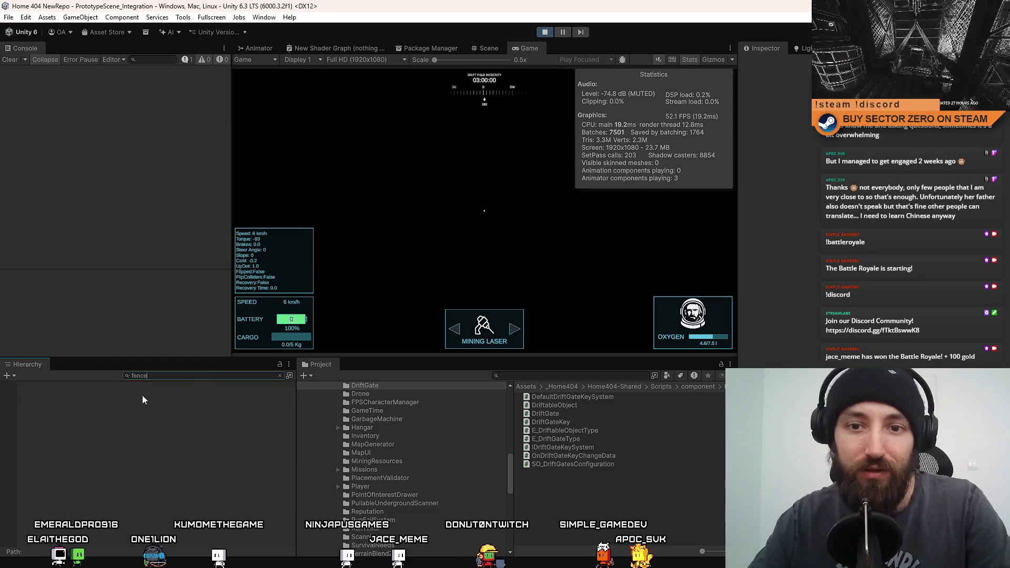
{"action": "key", "text": "BackSpace"}
{"action": "key", "text": "BackSpace"}
{"action": "key", "text": "BackSpace"}
{"action": "type", "text": "quad"}
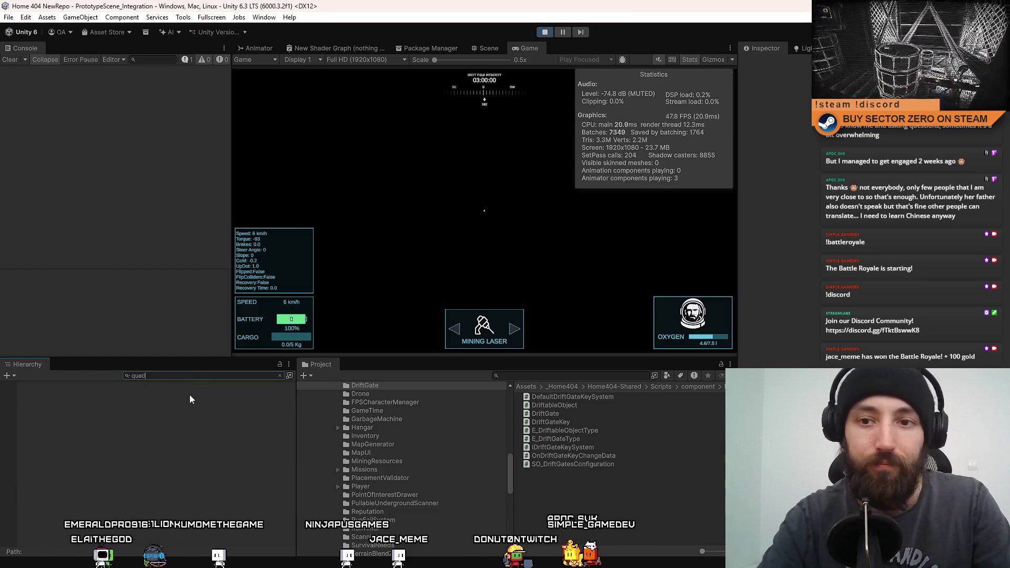
{"action": "left_click", "coordinate": [86, 396]}
{"action": "left_click", "coordinate": [59, 444], "text": "shift"}
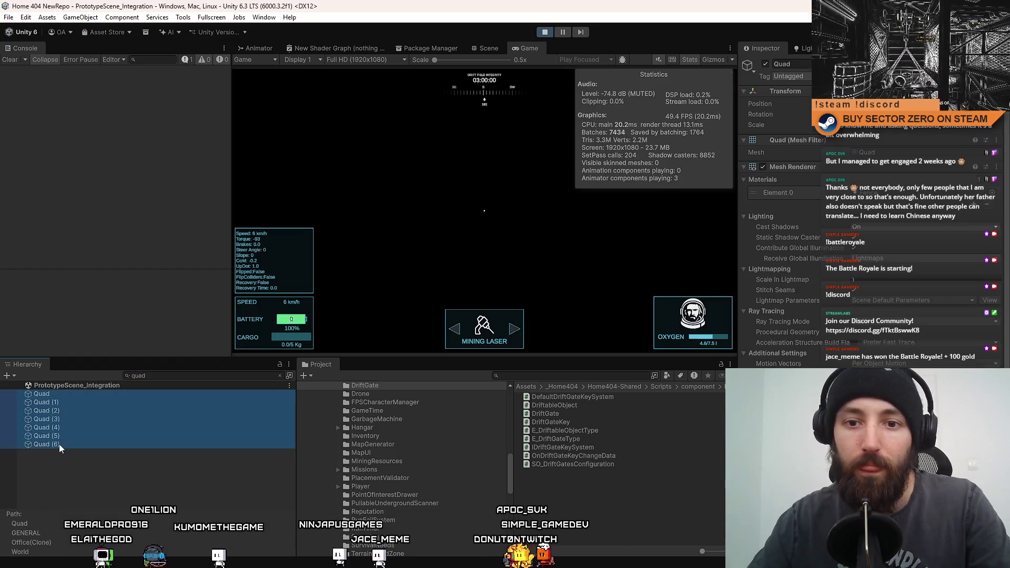
{"action": "key", "text": "Delete"}
{"action": "left_click", "coordinate": [159, 375]}
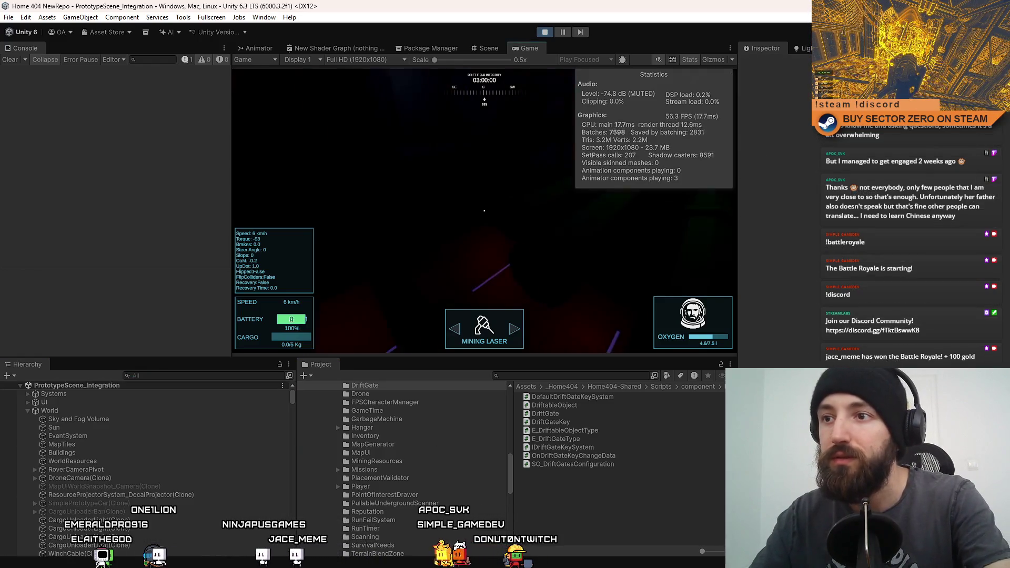
- Play fullscreen, walk up the green stairwell into the bunk room, then return to the docked Game view
{"action": "key", "text": "F10"}
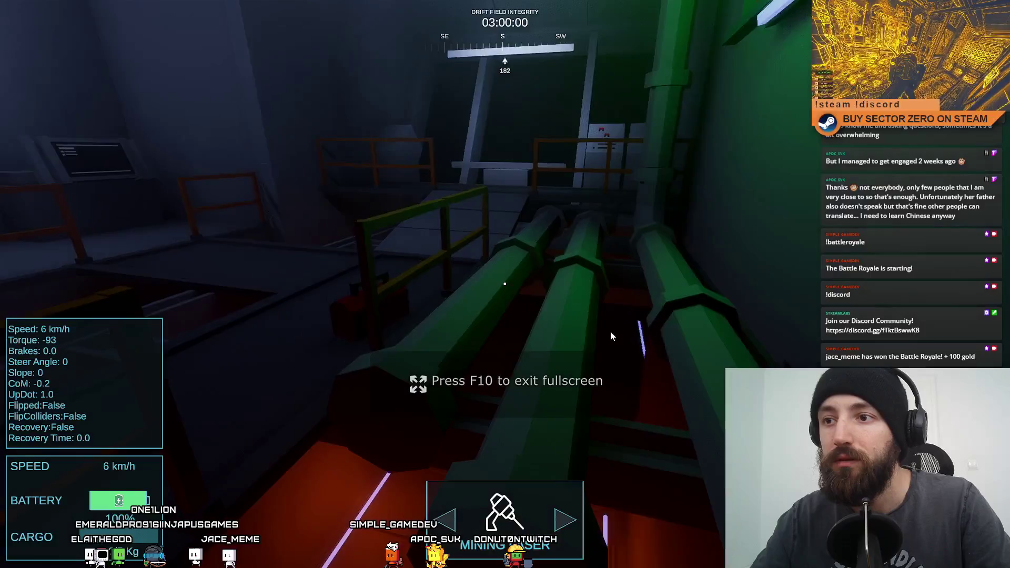
{"action": "left_click", "coordinate": [611, 336]}
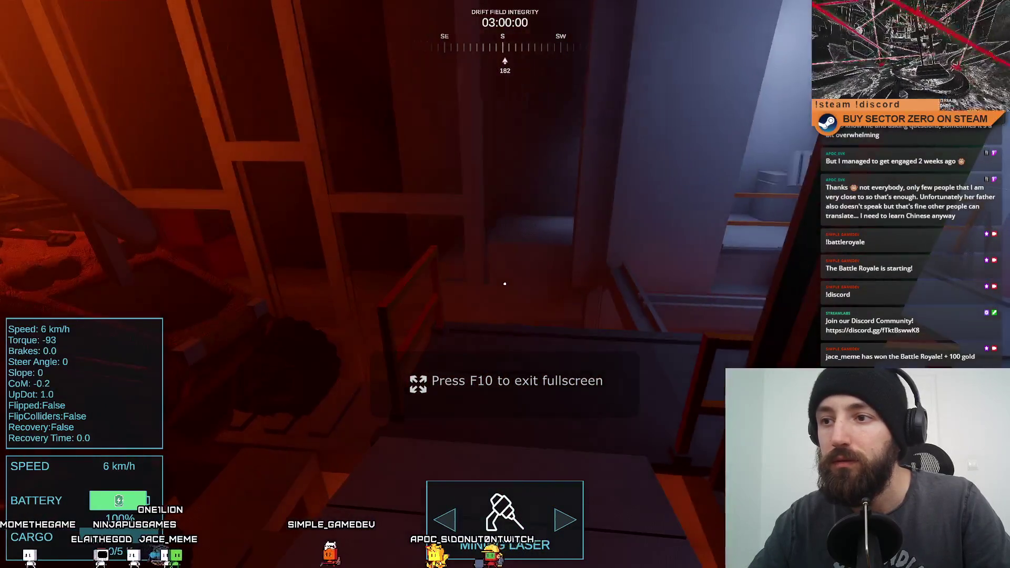
{"action": "mouse_move", "coordinate": [505, 284]}
{"action": "key", "text": "w"}
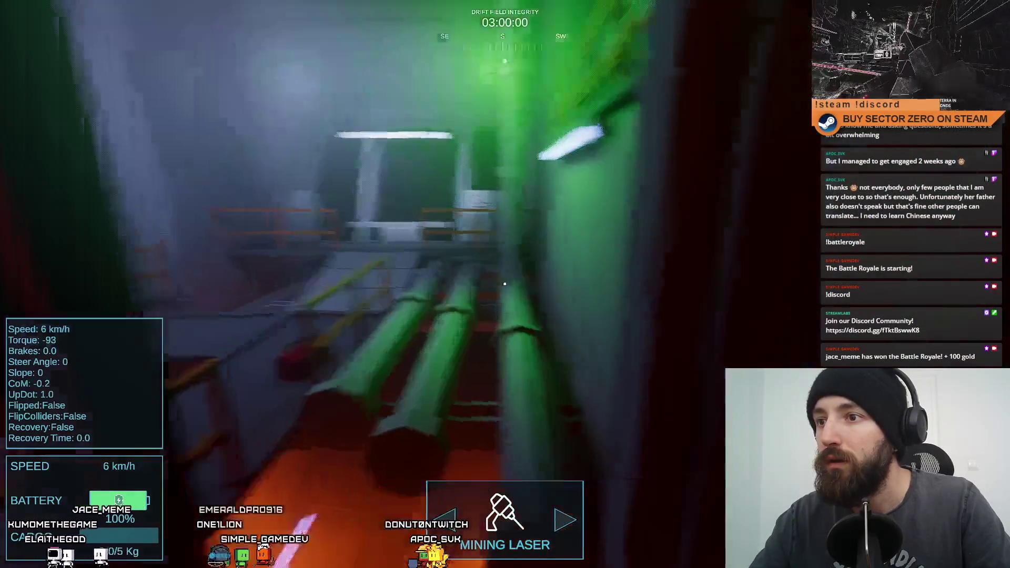
{"action": "key", "text": "w"}
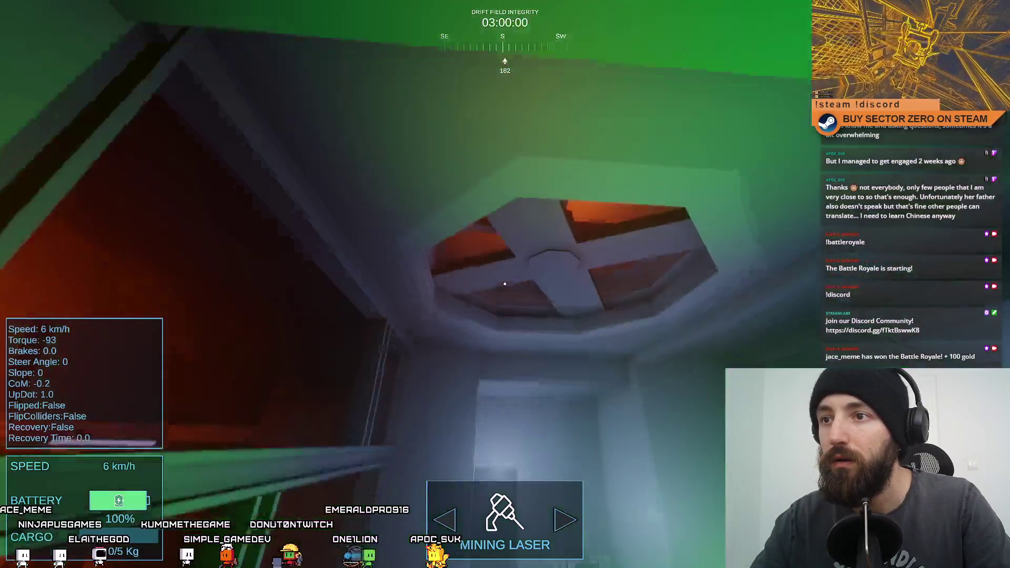
{"action": "key", "text": "F11"}
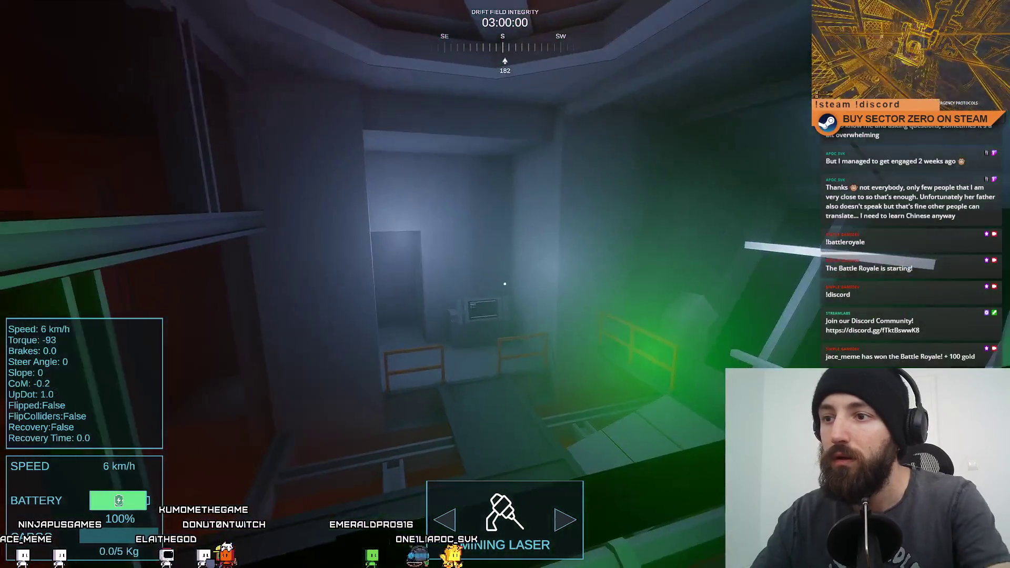
{"action": "key", "text": "F11"}
{"action": "key", "text": "F11"}
{"action": "left_click", "coordinate": [610, 456]}
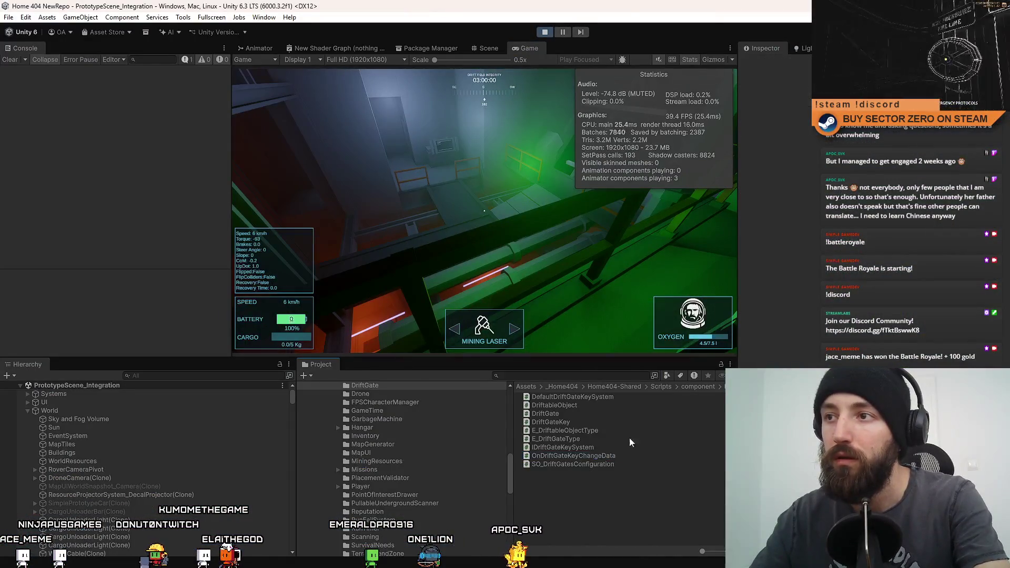
{"action": "key", "text": "F10"}
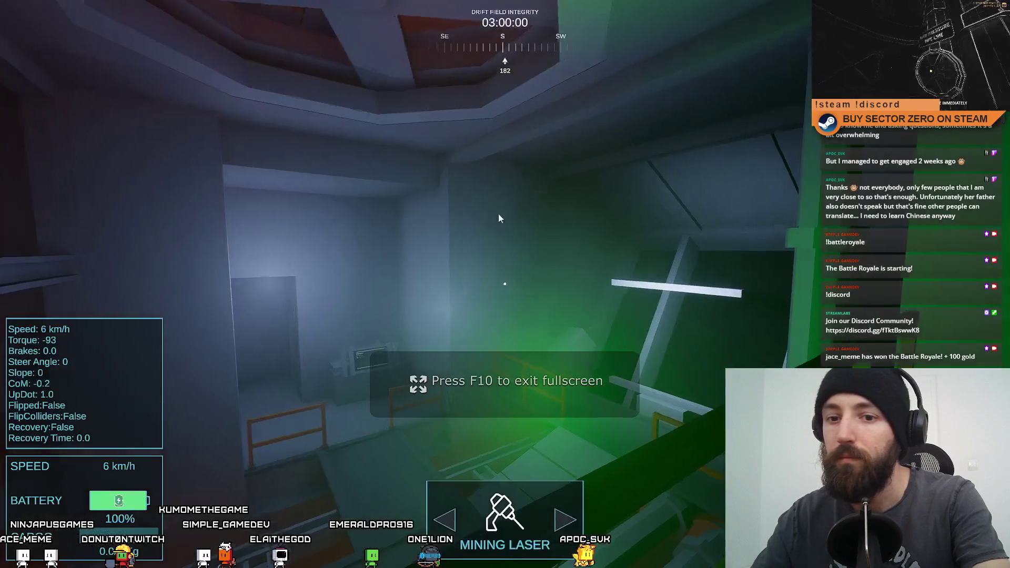
{"action": "key", "text": "F10"}
{"action": "key", "text": "F10"}
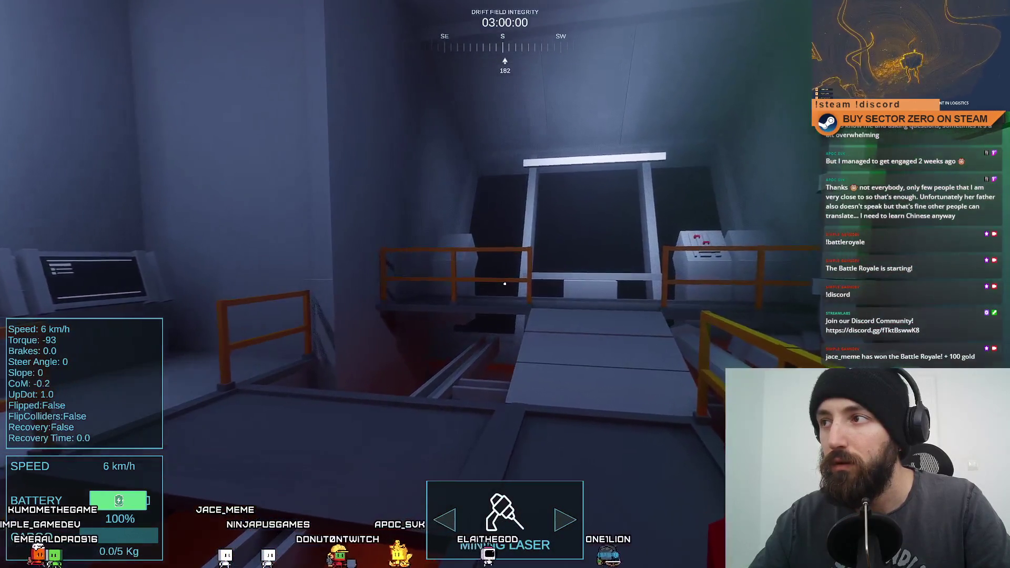
{"action": "key", "text": "F11"}
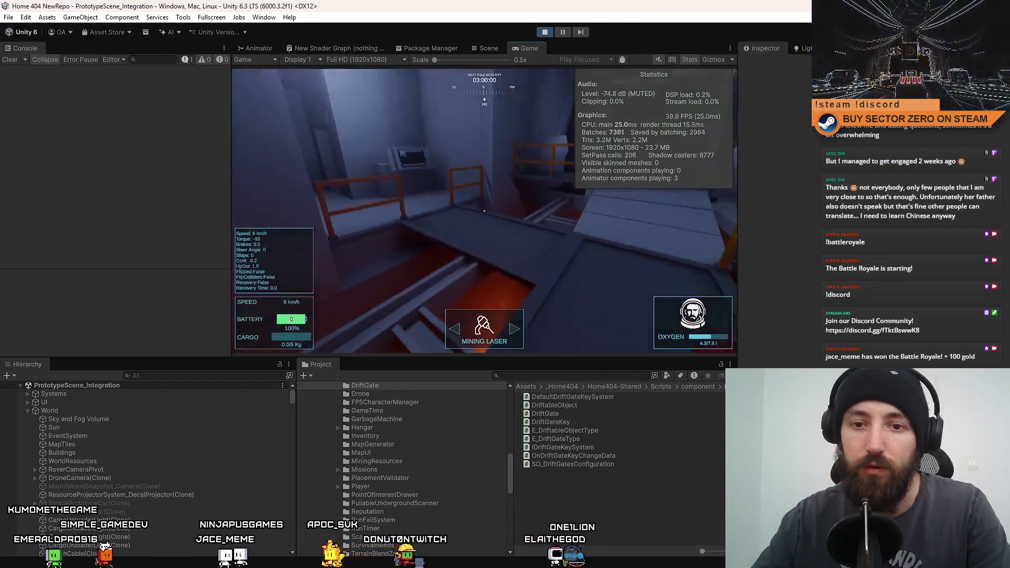
- Filter the Hierarchy for camera and set the Camera's Post Anti-aliasing to No Anti-aliasing
{"action": "left_click", "coordinate": [238, 375]}
{"action": "type", "text": "camera"}
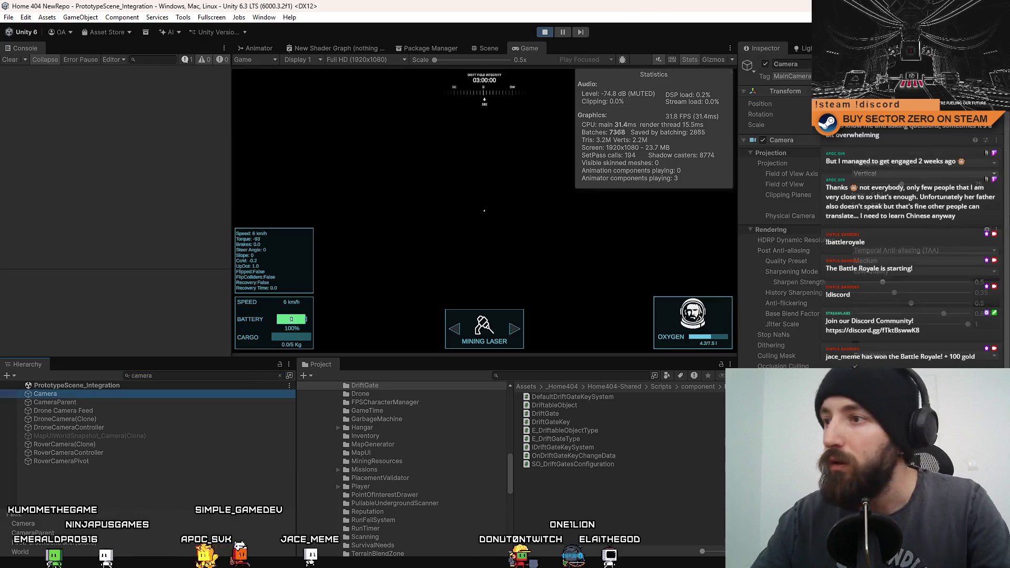
{"action": "left_click", "coordinate": [905, 263]}
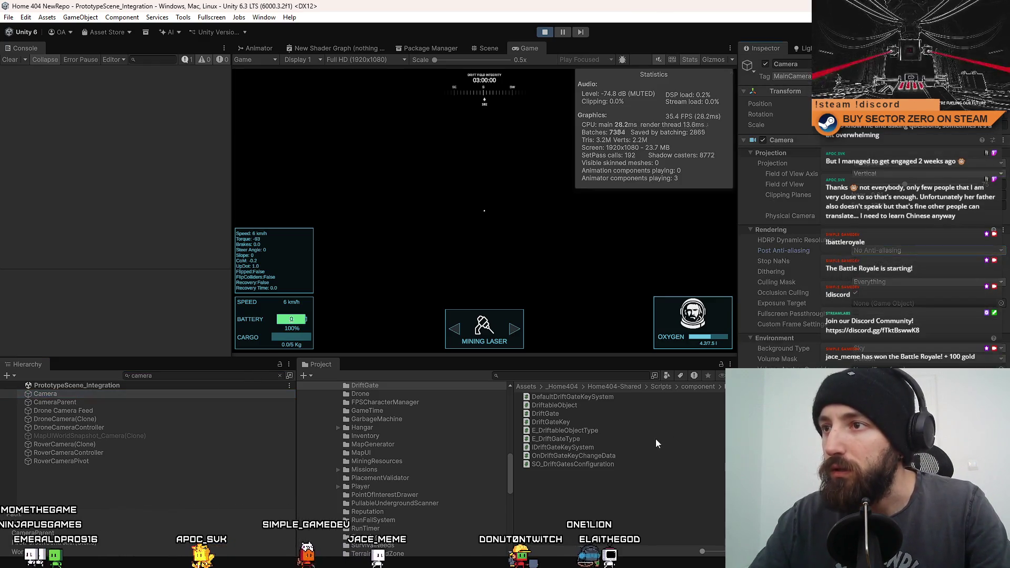
- Play-test fullscreen to compare performance, then exit back to the docked Game view
{"action": "key", "text": "F10"}
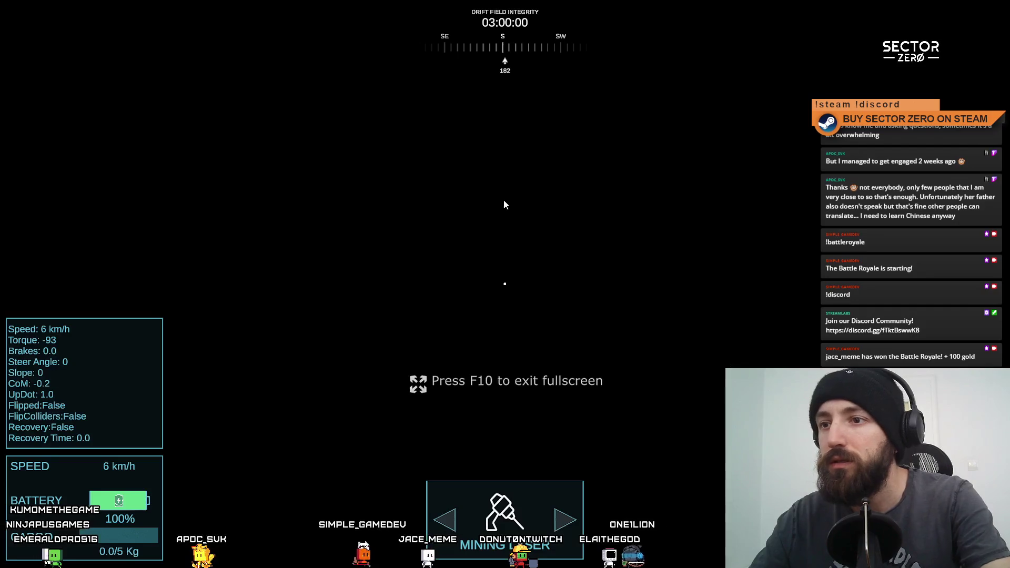
{"action": "key", "text": "F10"}
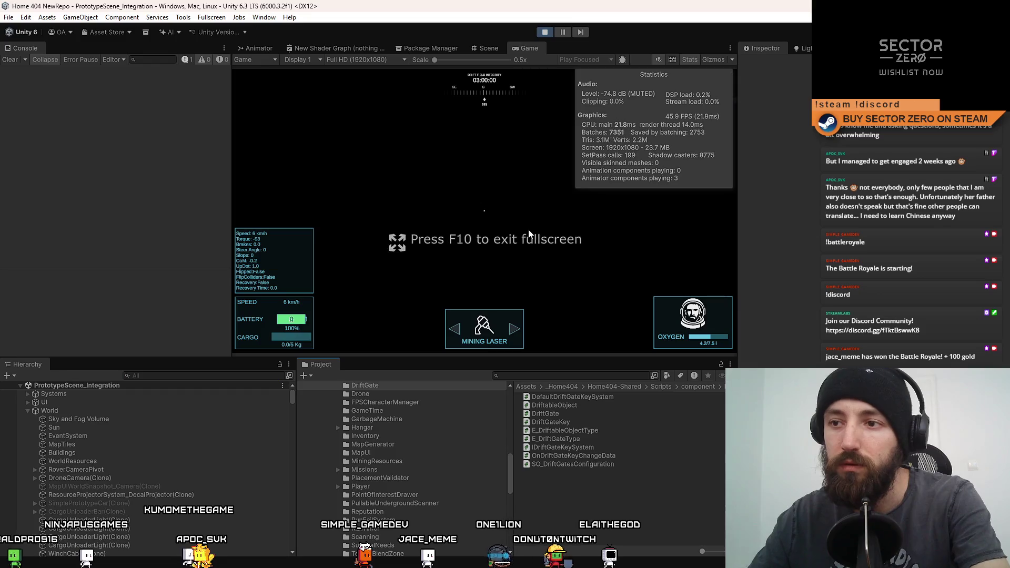
{"action": "key", "text": "F10"}
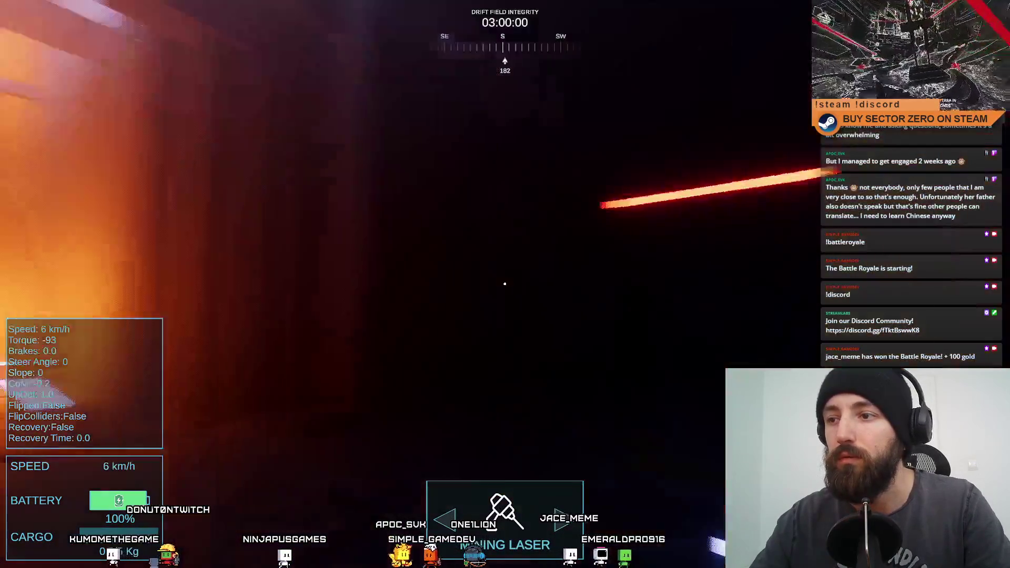
{"action": "key", "text": "F11"}
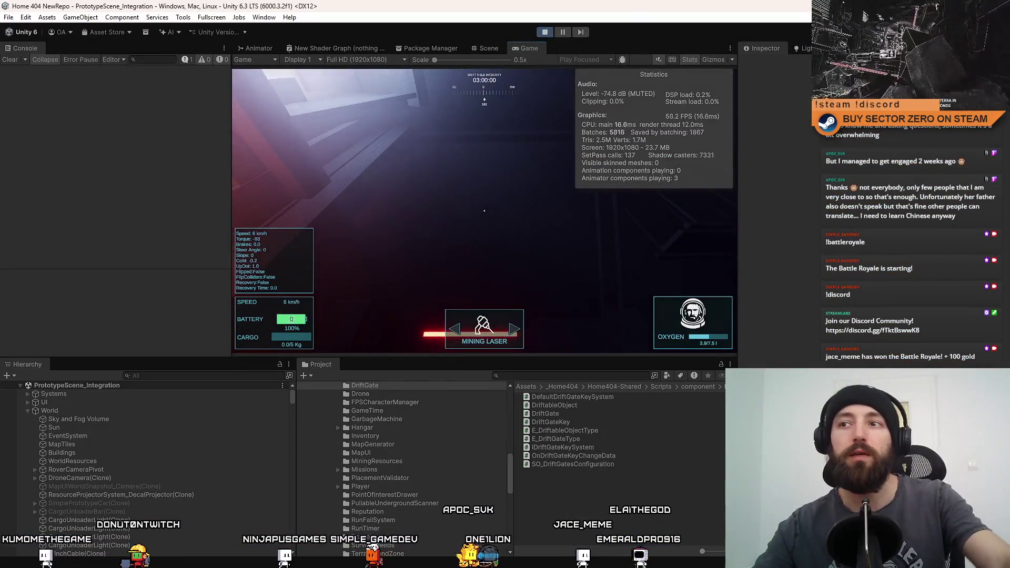
- Stop play mode, open the Hangar prefab from the Project search, and orbit into its tunnel
{"action": "left_click", "coordinate": [545, 32]}
{"action": "type", "text": "hangar"}
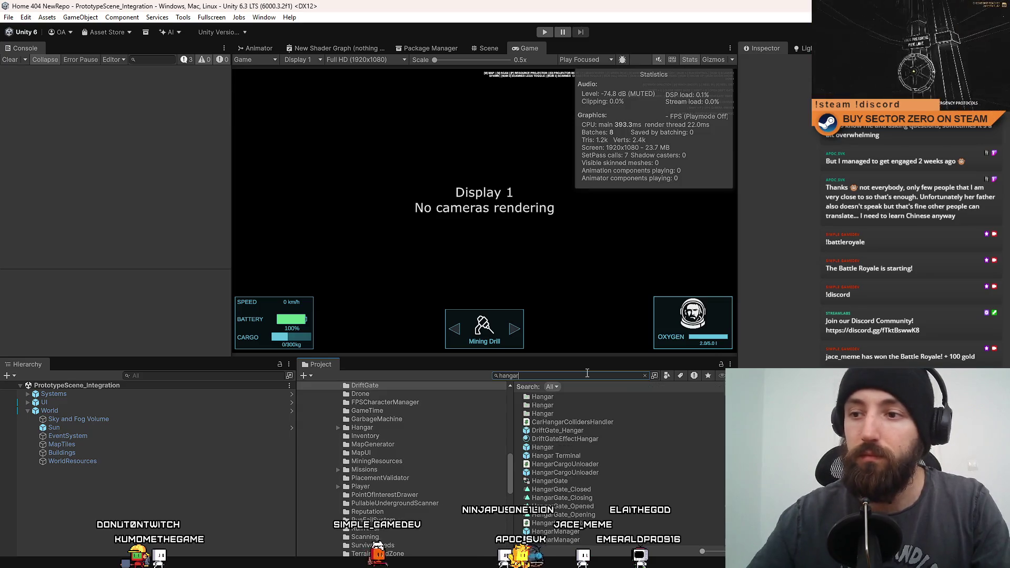
{"action": "left_click", "coordinate": [576, 448]}
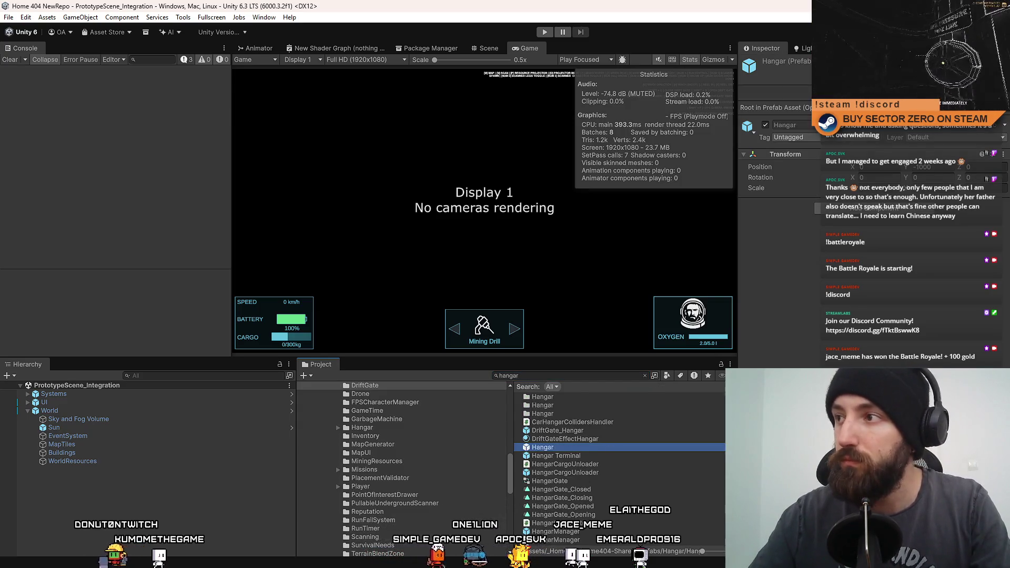
{"action": "double_click", "coordinate": [576, 448]}
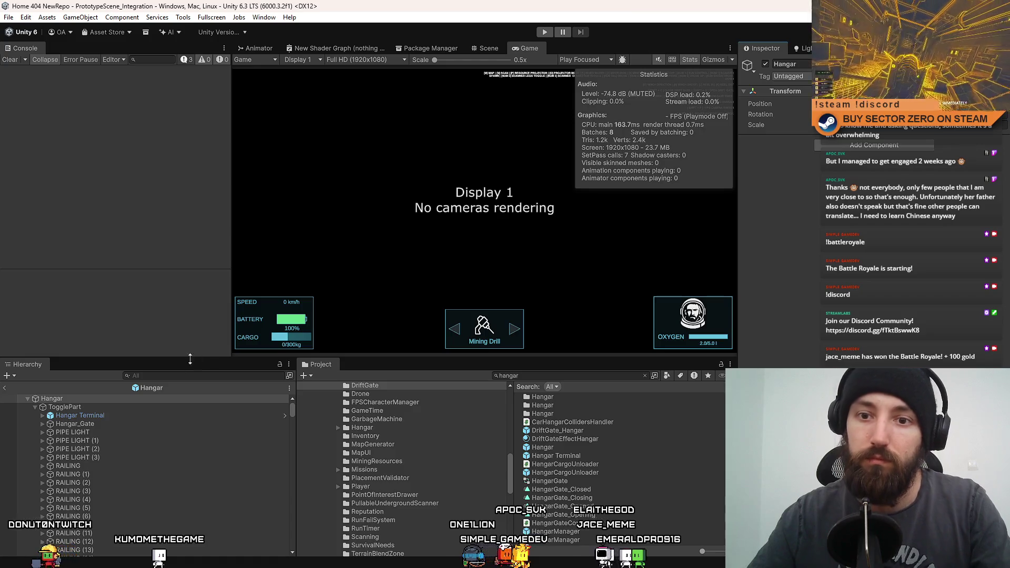
{"action": "left_click", "coordinate": [492, 52]}
{"action": "mouse_move", "coordinate": [488, 194]}
{"action": "left_mouse_down"}
{"action": "mouse_move", "coordinate": [571, 190]}
{"action": "mouse_move", "coordinate": [471, 210]}
{"action": "left_mouse_up"}
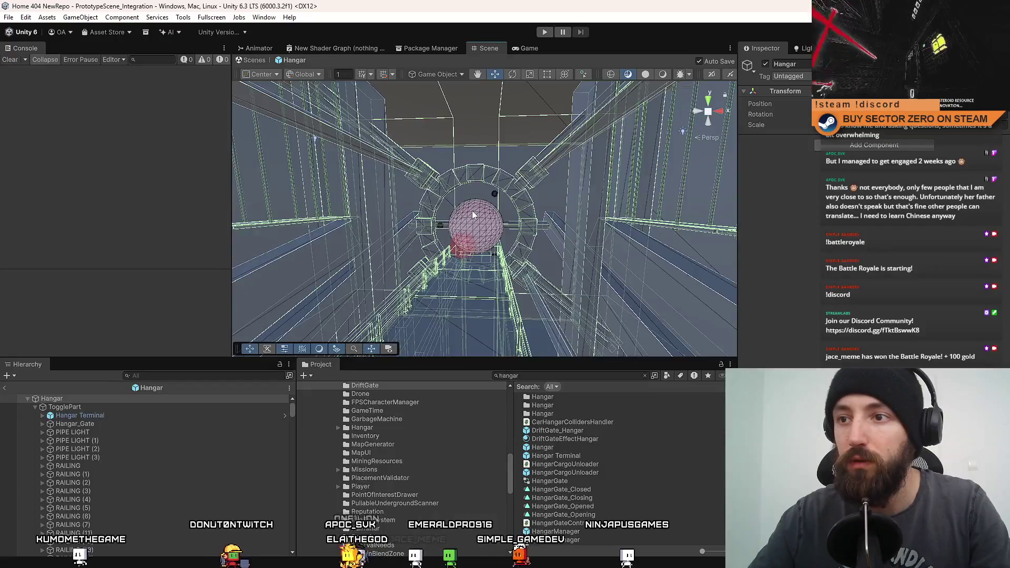
- Select DriftGate_Hangar and open its DriftGateEffectHangar material in the Inspector
{"action": "left_click", "coordinate": [471, 210]}
{"action": "left_click", "coordinate": [884, 247]}
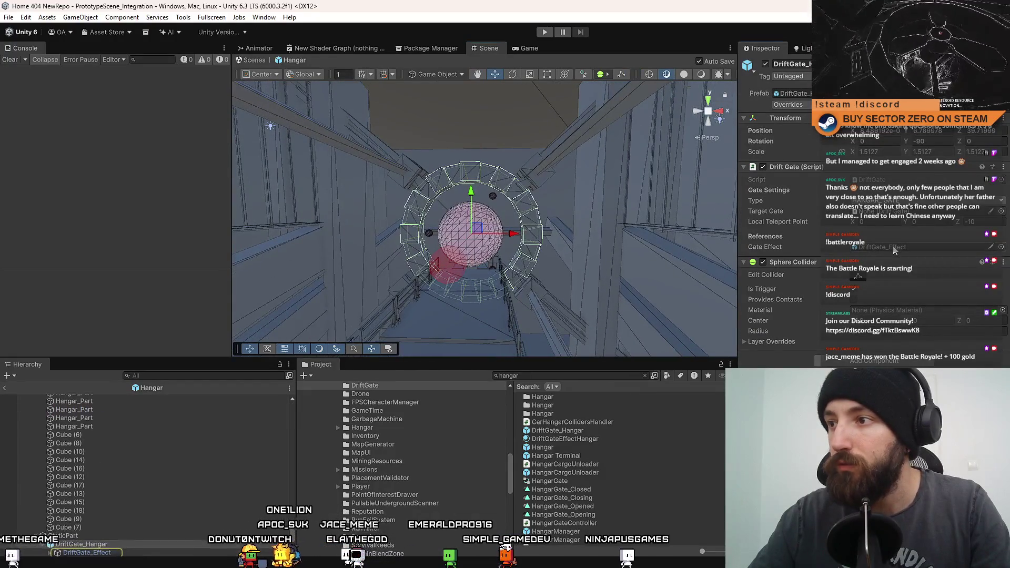
{"action": "left_click", "coordinate": [601, 437]}
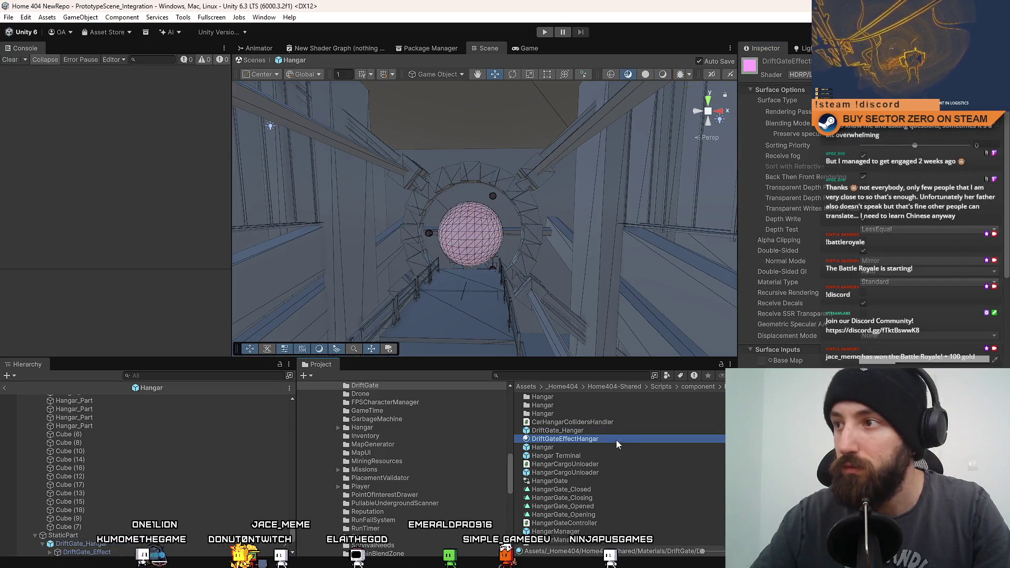
- Orbit around the gate's pink sphere, then bring the Game view back to the front
{"action": "left_click_drag", "start_coordinate": [475, 263], "coordinate": [472, 268]}
{"action": "scroll", "coordinate": [469, 266], "scroll_direction": "up", "scroll_amount": 5}
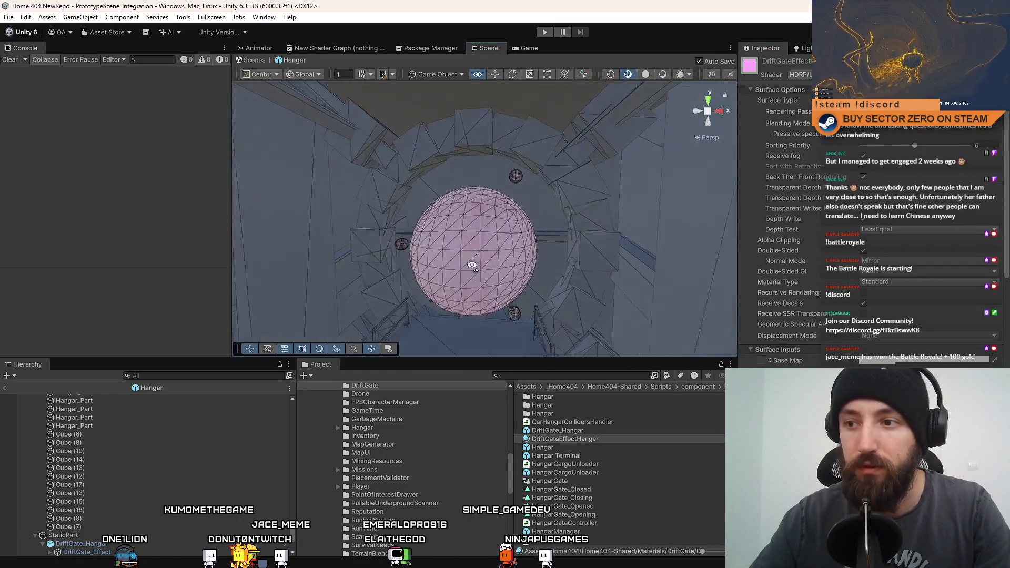
{"action": "scroll", "coordinate": [469, 303], "scroll_direction": "down", "scroll_amount": 5}
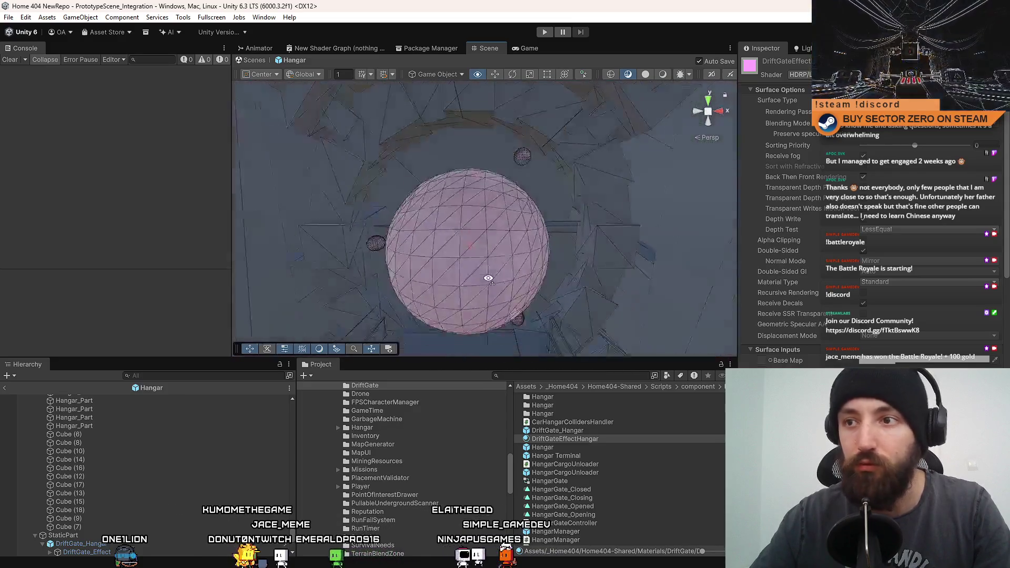
{"action": "mouse_move", "coordinate": [469, 303]}
{"action": "left_mouse_down"}
{"action": "mouse_move", "coordinate": [545, 279]}
{"action": "mouse_move", "coordinate": [467, 178]}
{"action": "mouse_move", "coordinate": [469, 250]}
{"action": "mouse_move", "coordinate": [522, 259]}
{"action": "mouse_move", "coordinate": [501, 268]}
{"action": "left_mouse_up"}
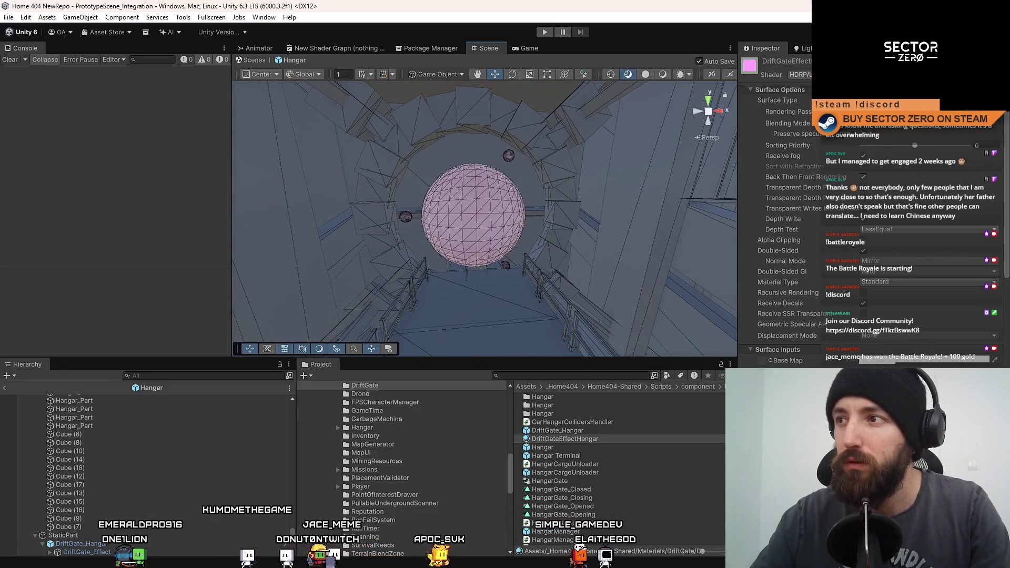
{"action": "left_click", "coordinate": [529, 50]}
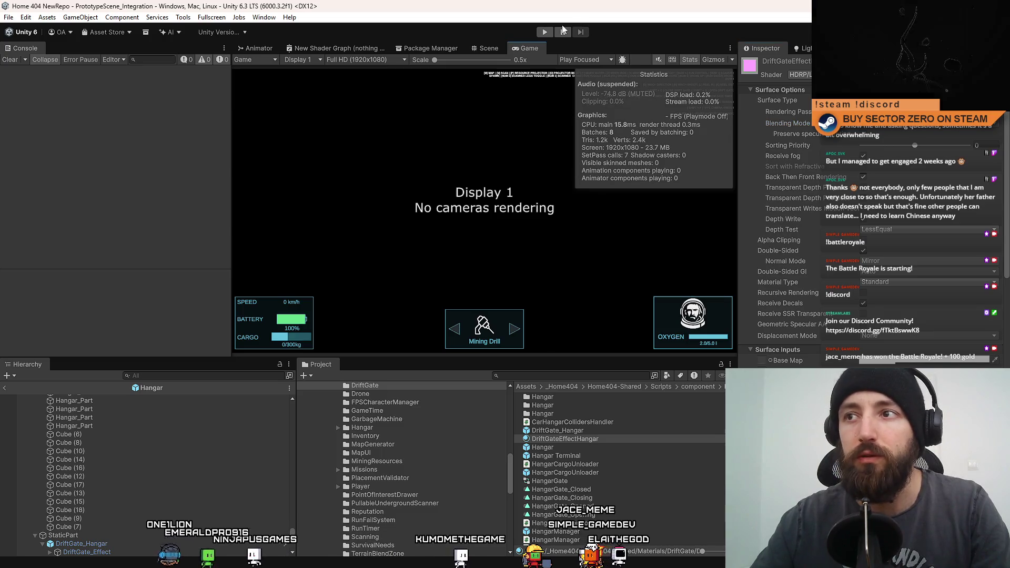
- Enter Play mode with Ctrl+P and click into the Game view to drive the rover
{"action": "key", "text": "ctrl+p"}
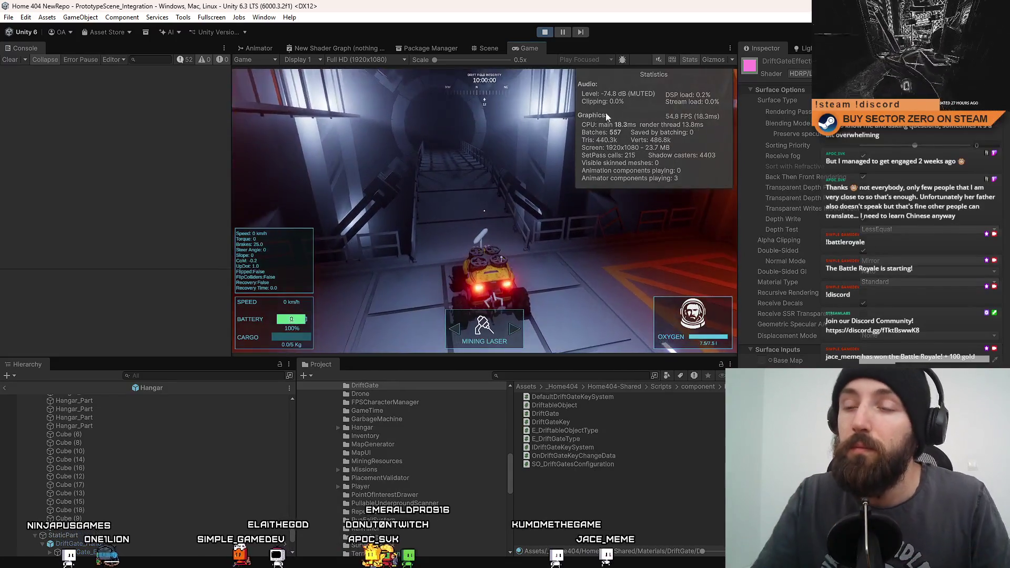
{"action": "left_click", "coordinate": [605, 113]}
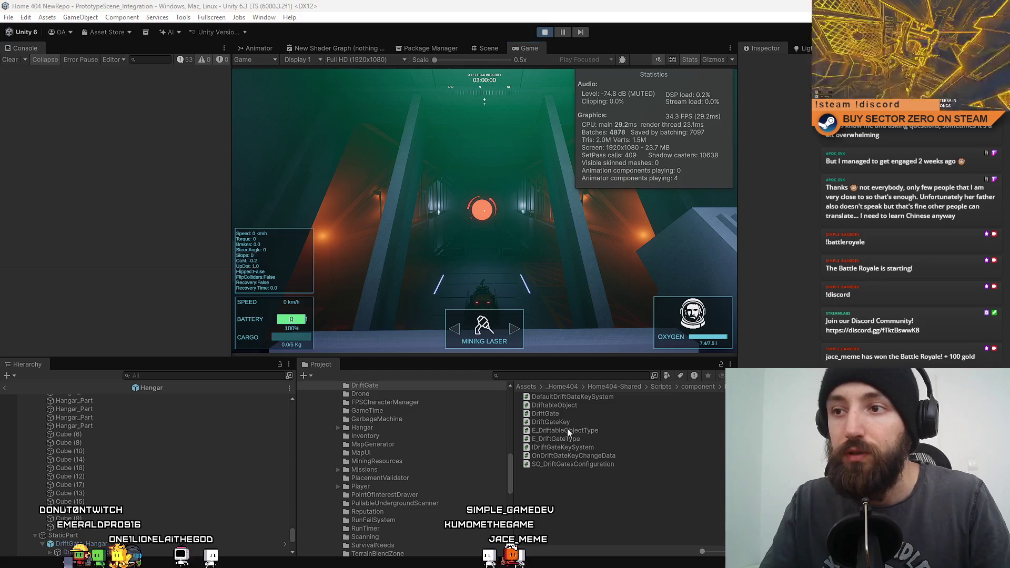
- Return to the Scene view and exit the Hangar prefab back to the main scene
{"action": "left_click", "coordinate": [493, 50]}
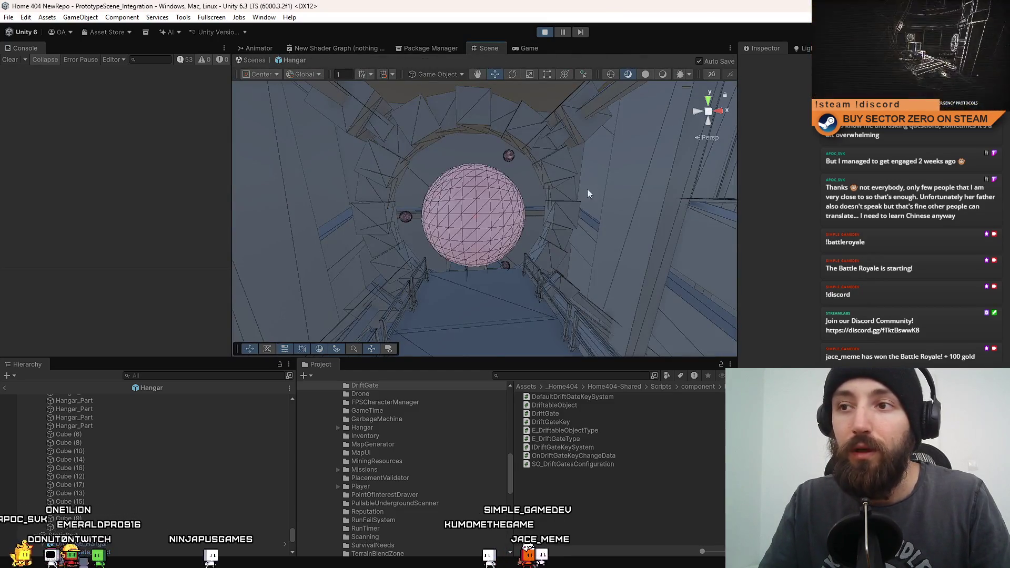
{"action": "mouse_move", "coordinate": [587, 188]}
{"action": "left_mouse_down"}
{"action": "mouse_move", "coordinate": [92, 138]}
{"action": "mouse_move", "coordinate": [62, 144]}
{"action": "mouse_move", "coordinate": [264, 191]}
{"action": "mouse_move", "coordinate": [303, 84]}
{"action": "left_mouse_up"}
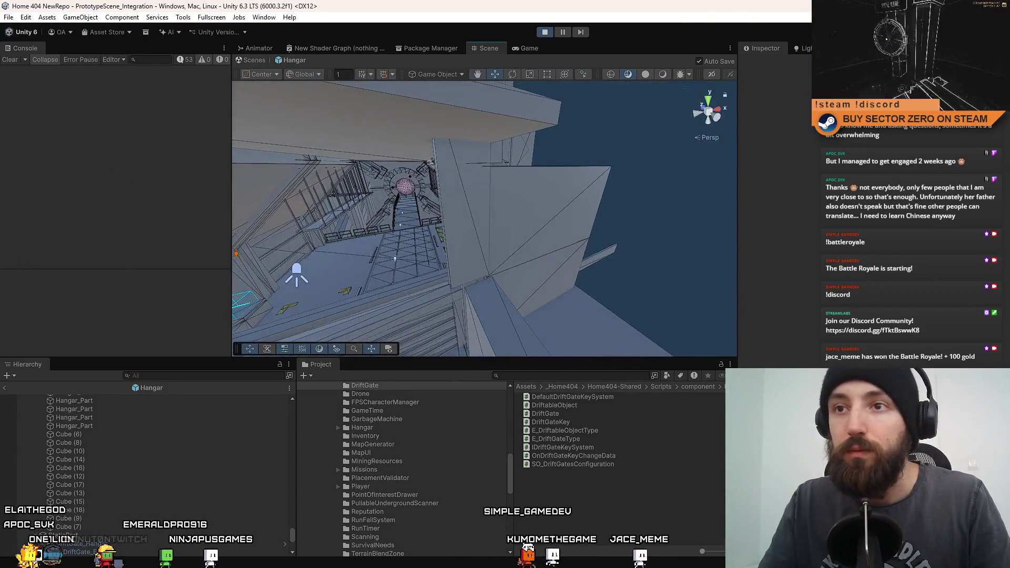
{"action": "left_click", "coordinate": [261, 63]}
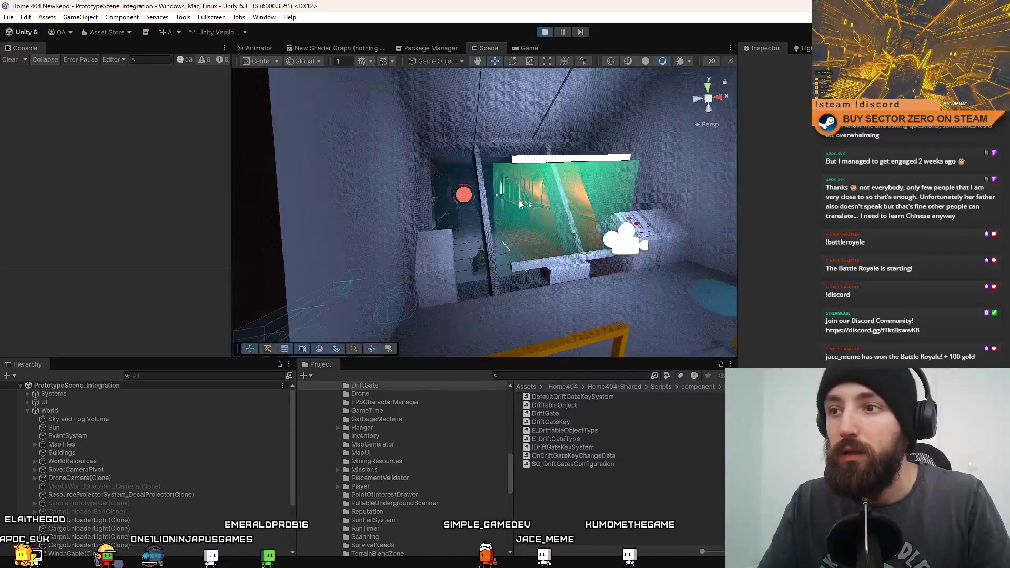
- Select the office's green hologram panel Cube (4), glance at the running game, and pick the hangar mesh
{"action": "left_click", "coordinate": [484, 158]}
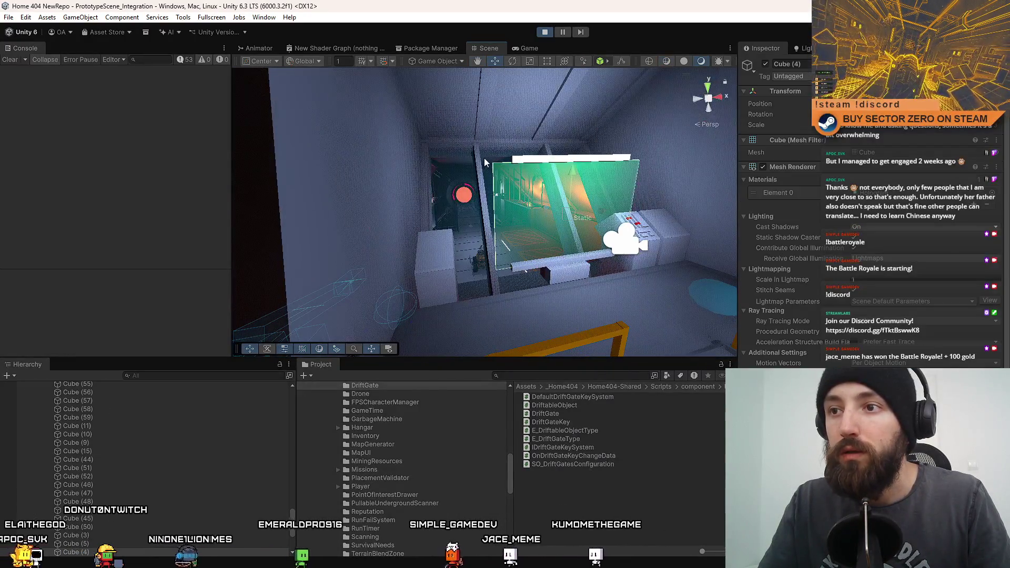
{"action": "left_click", "coordinate": [524, 48]}
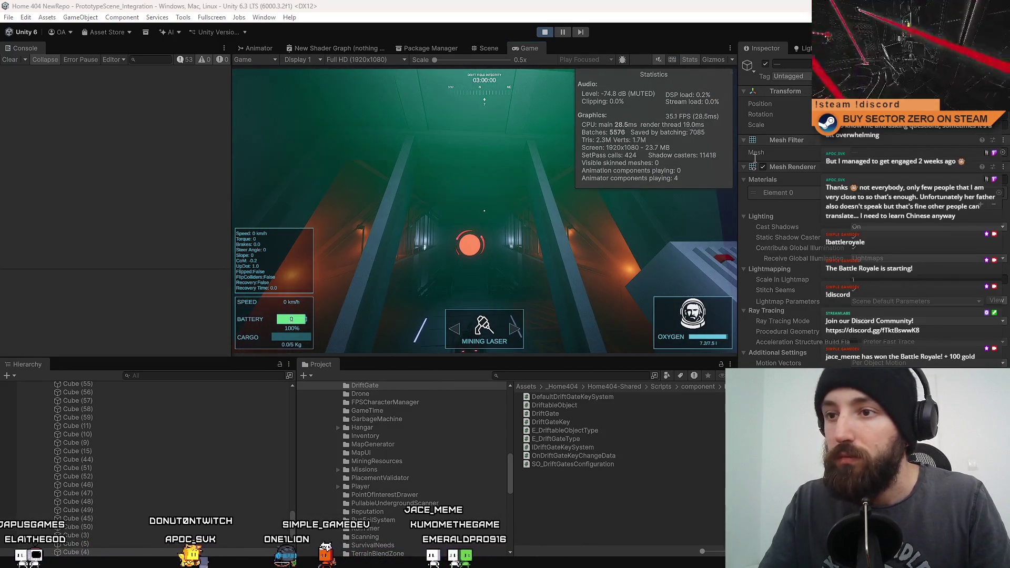
{"action": "left_click", "coordinate": [484, 49]}
{"action": "left_click", "coordinate": [480, 196]}
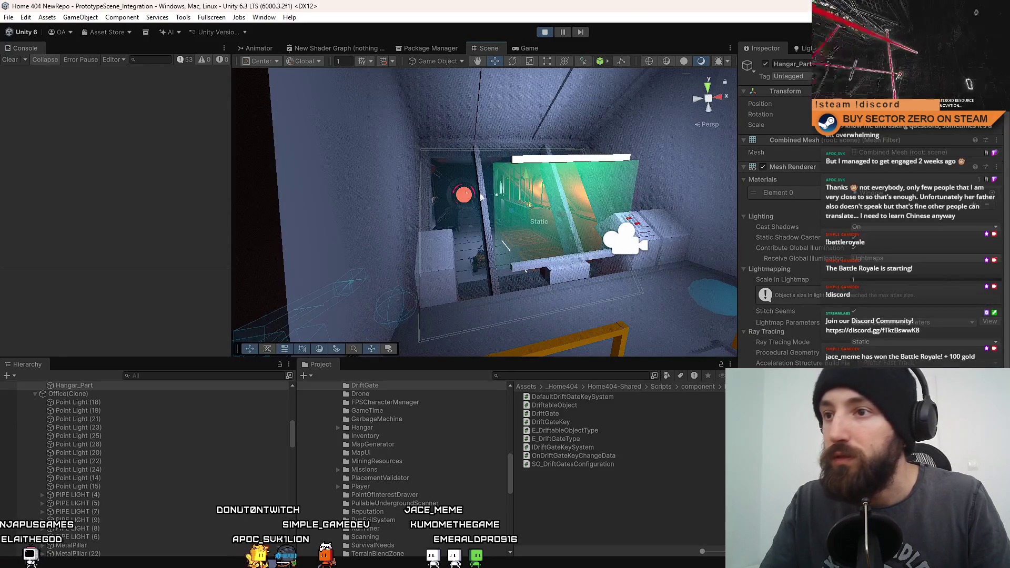
- Select hologram panel Cube (4) and inspect its Hologram and Window materials
{"action": "left_click", "coordinate": [559, 194]}
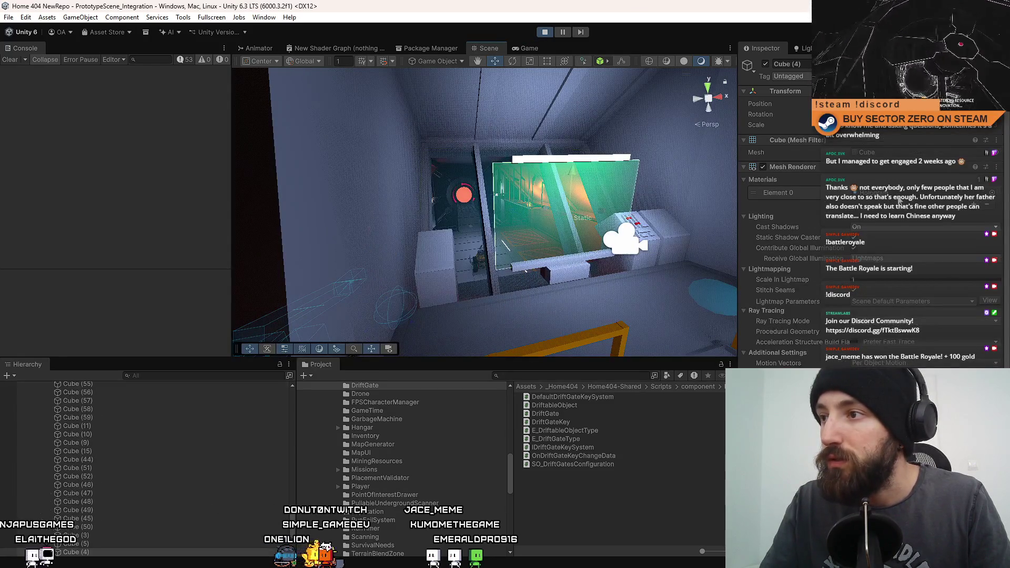
{"action": "left_click", "coordinate": [553, 449]}
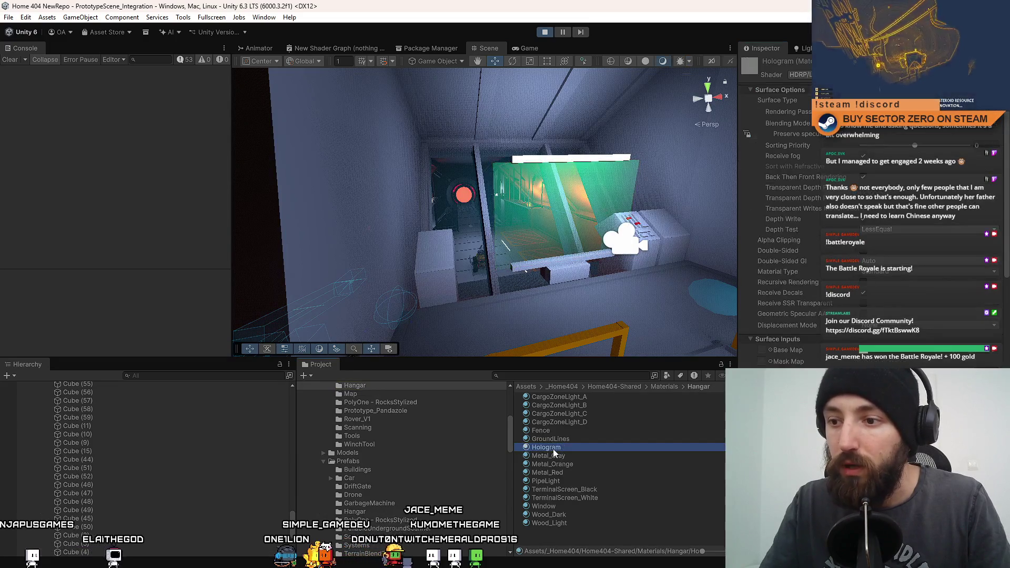
{"action": "left_click", "coordinate": [553, 507], "text": "ctrl"}
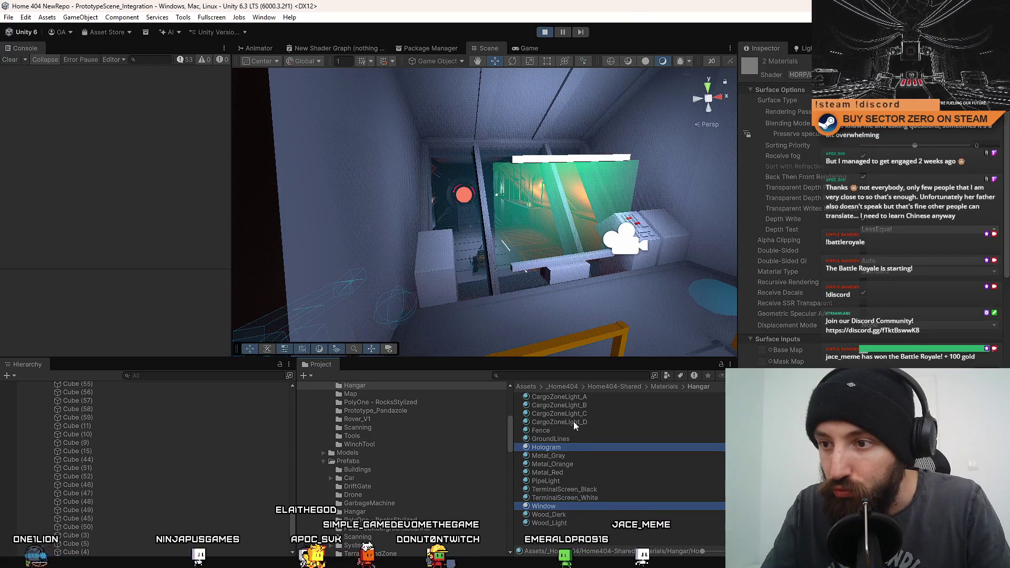
- Fly down the corridor and frame the drift gate's glowing DriftGate_Effect sphere
{"action": "left_click_drag", "start_coordinate": [505, 237], "coordinate": [480, 227]}
{"action": "key", "text": "w"}
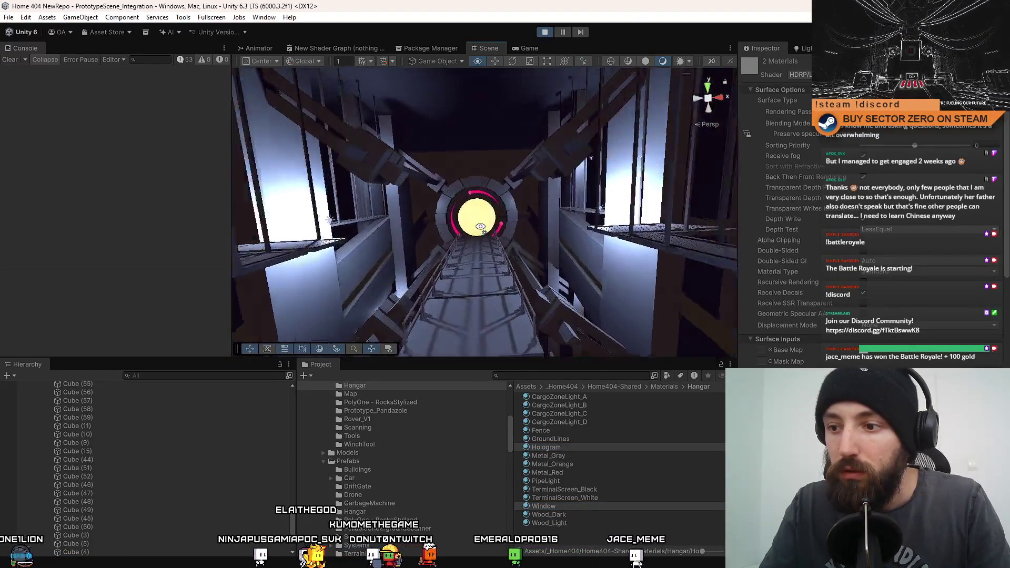
{"action": "key", "text": "w"}
{"action": "key", "text": "w"}
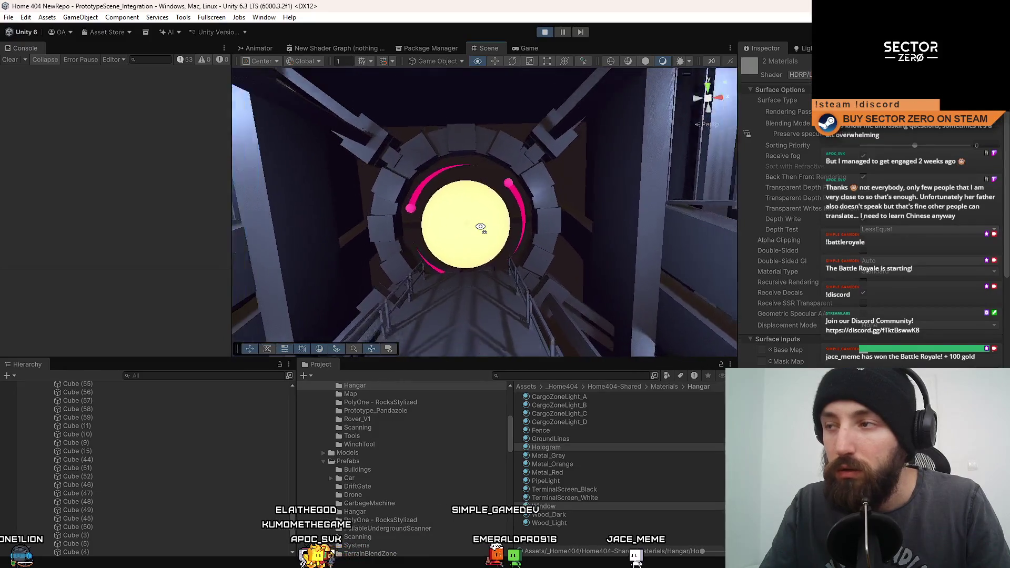
{"action": "key", "text": "w"}
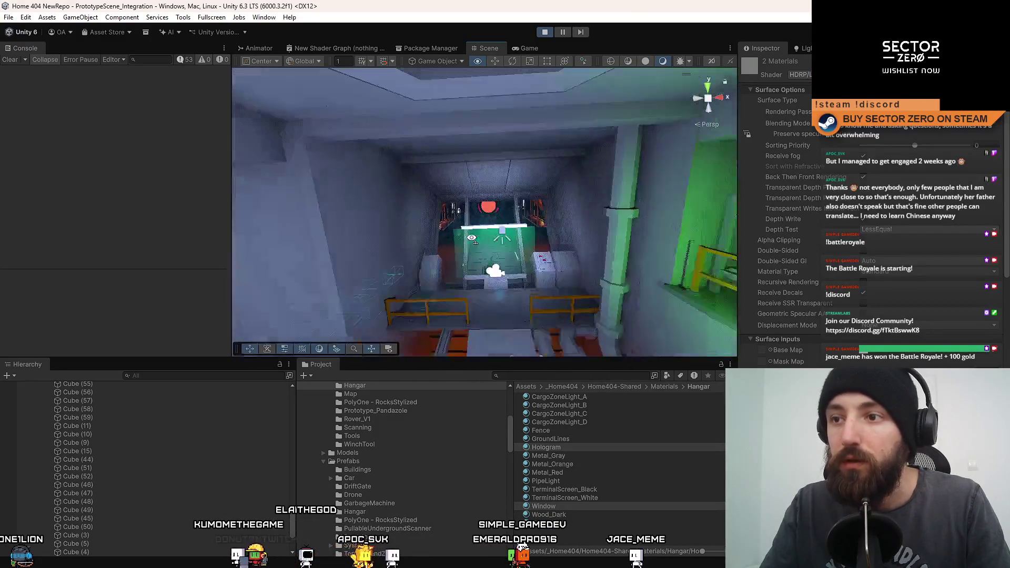
{"action": "left_click", "coordinate": [479, 208]}
{"action": "key", "text": "f"}
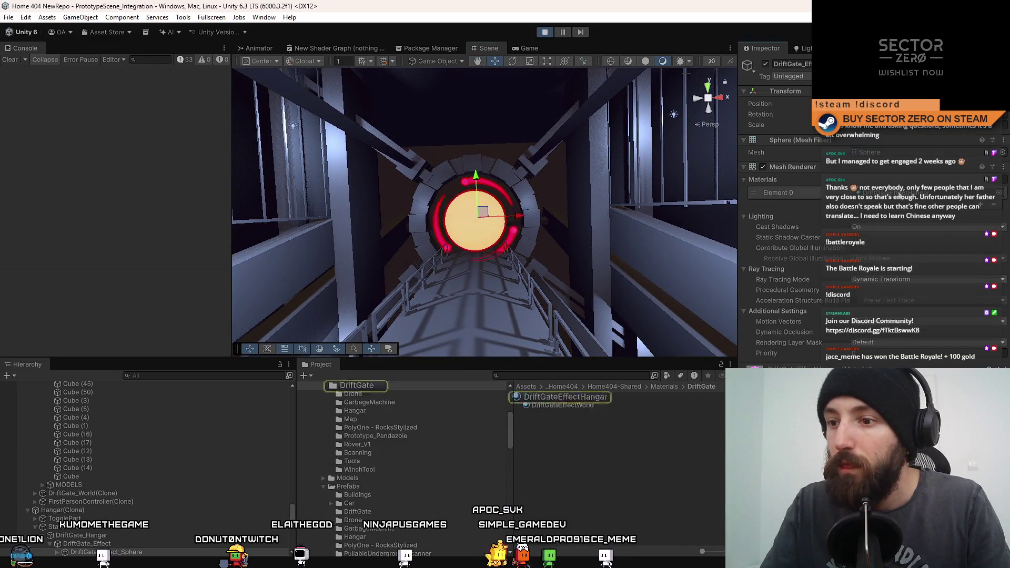
- Ping the sphere's material and select both DriftGateEffectHangar and DriftGateEffectWorld materials
{"action": "left_click", "coordinate": [894, 192]}
{"action": "left_click", "coordinate": [587, 398]}
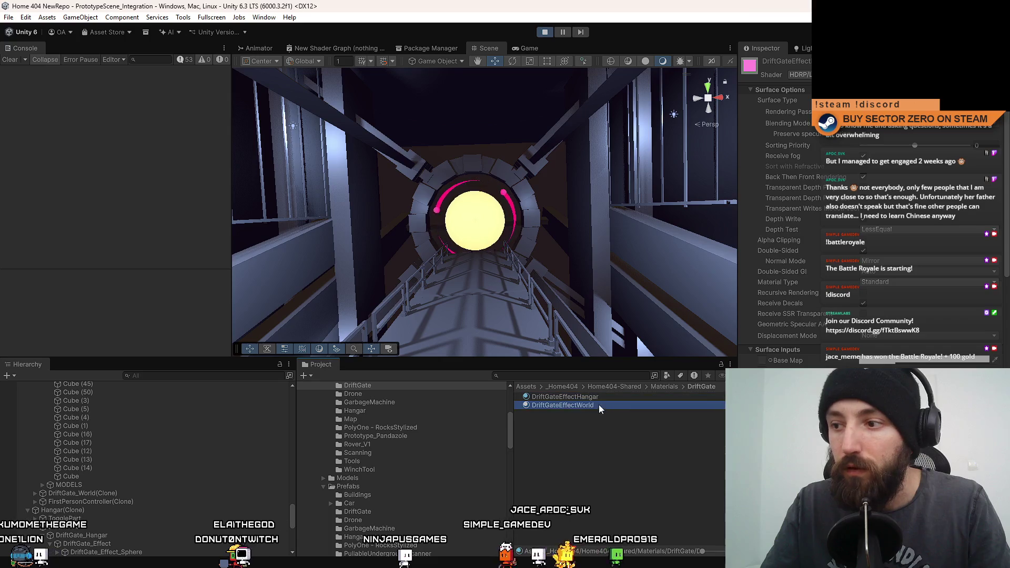
{"action": "left_click", "coordinate": [592, 405], "text": "shift"}
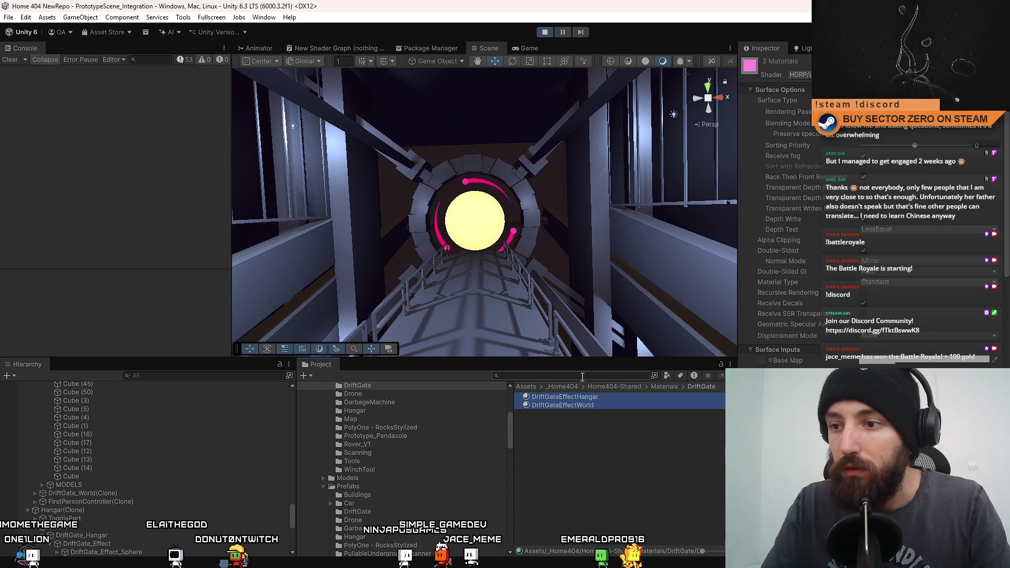
{"action": "mouse_move", "coordinate": [473, 247]}
{"action": "left_mouse_down"}
{"action": "mouse_move", "coordinate": [455, 254]}
{"action": "mouse_move", "coordinate": [529, 347]}
{"action": "left_mouse_up"}
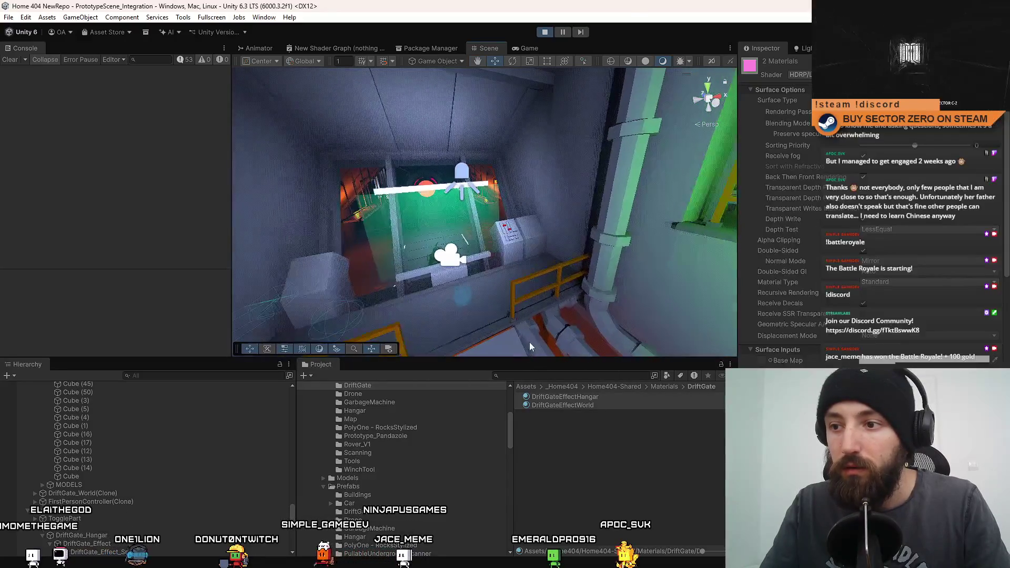
- Search the Project for 'holo' and 'window' materials and add Hologram and Window to the selection
{"action": "left_click", "coordinate": [531, 375]}
{"action": "type", "text": "holo"}
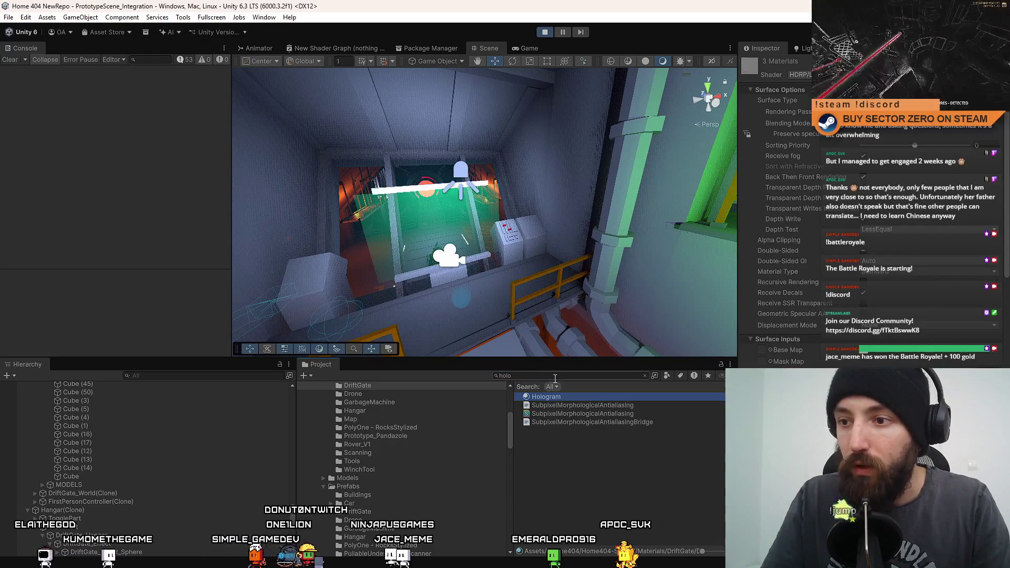
{"action": "double_click", "coordinate": [555, 375]}
{"action": "type", "text": "window"}
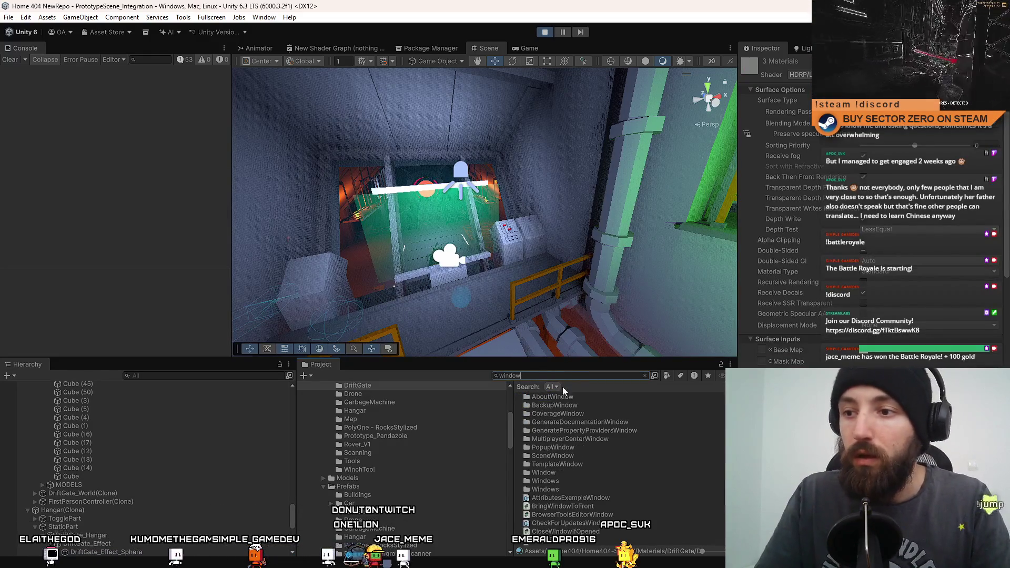
{"action": "scroll", "coordinate": [578, 460], "scroll_direction": "down", "scroll_amount": 10}
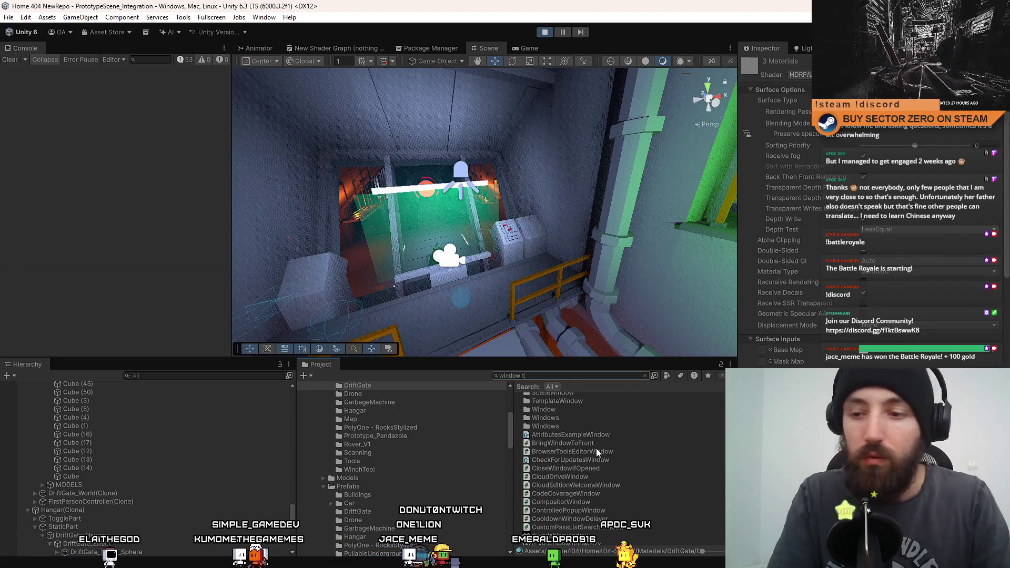
{"action": "type", "text": "t:material"}
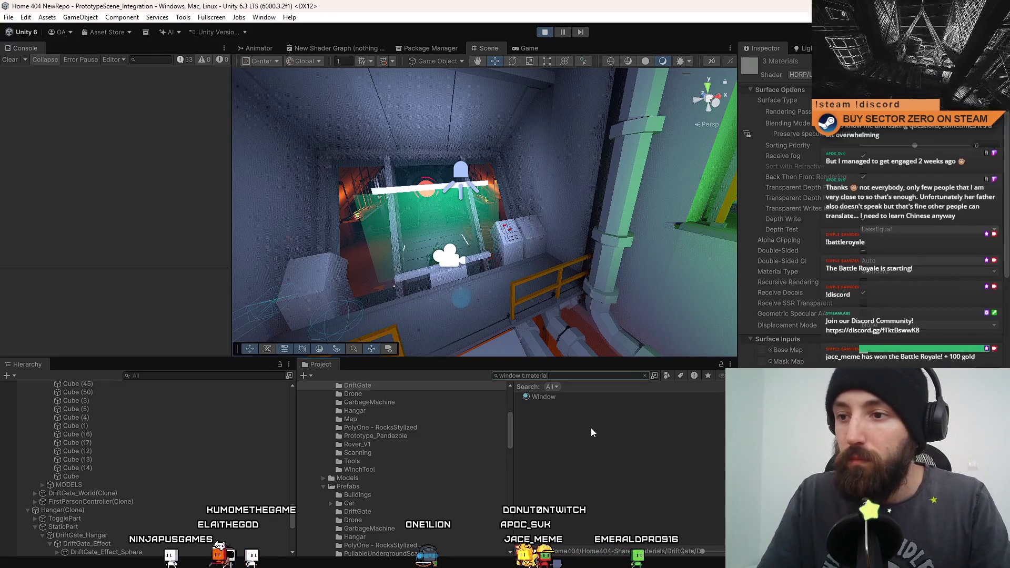
{"action": "left_click", "coordinate": [645, 375]}
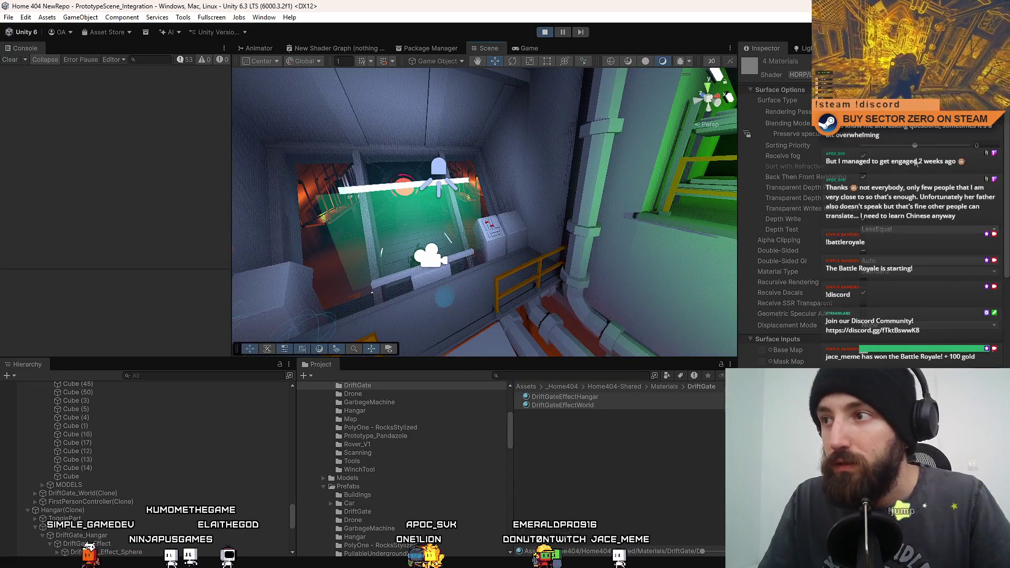
- Switch to the running Game view and set the materials' Rendering Pass to Low resolution
{"action": "left_click", "coordinate": [533, 50]}
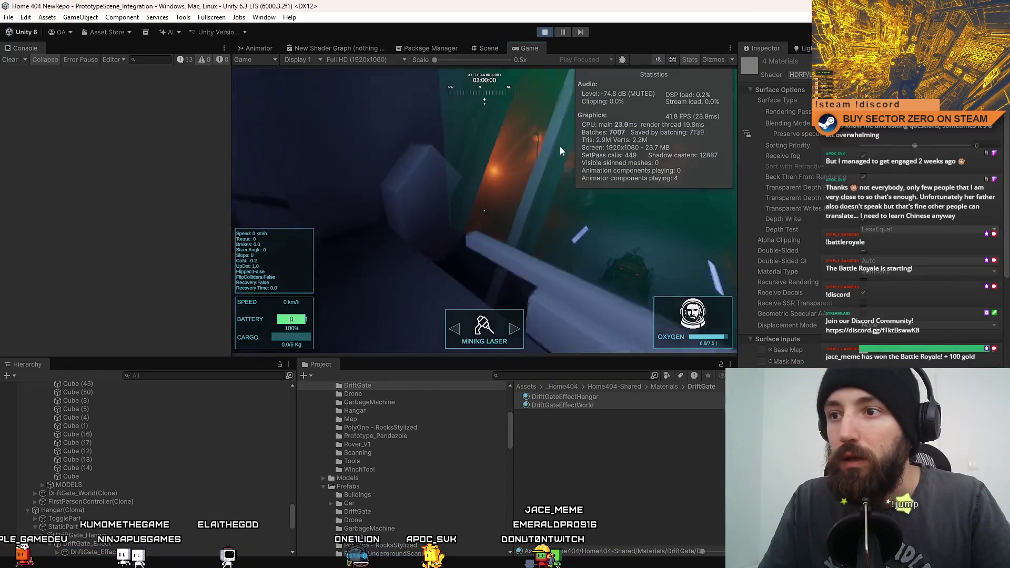
{"action": "left_click", "coordinate": [431, 178]}
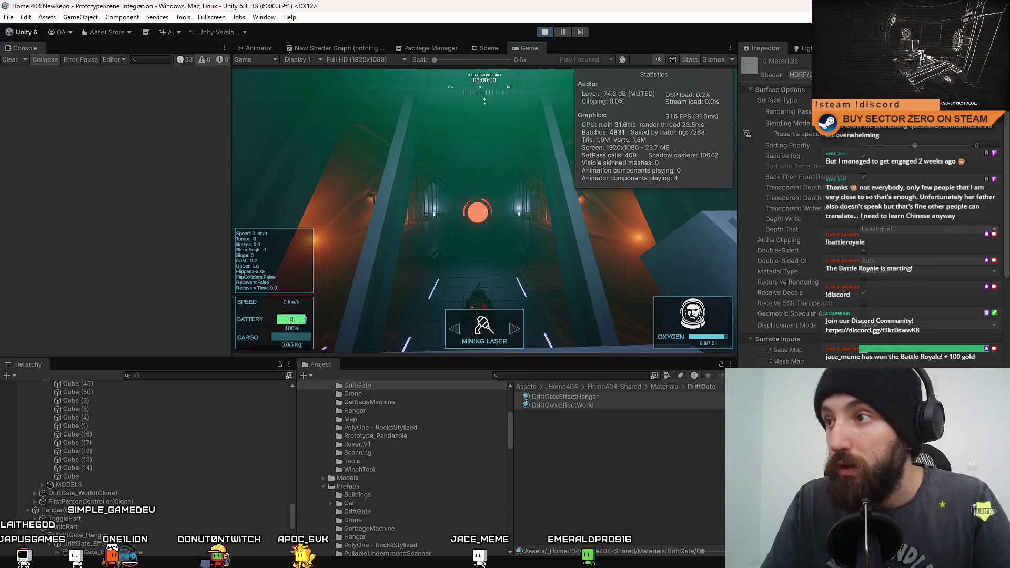
{"action": "left_click", "coordinate": [910, 127]}
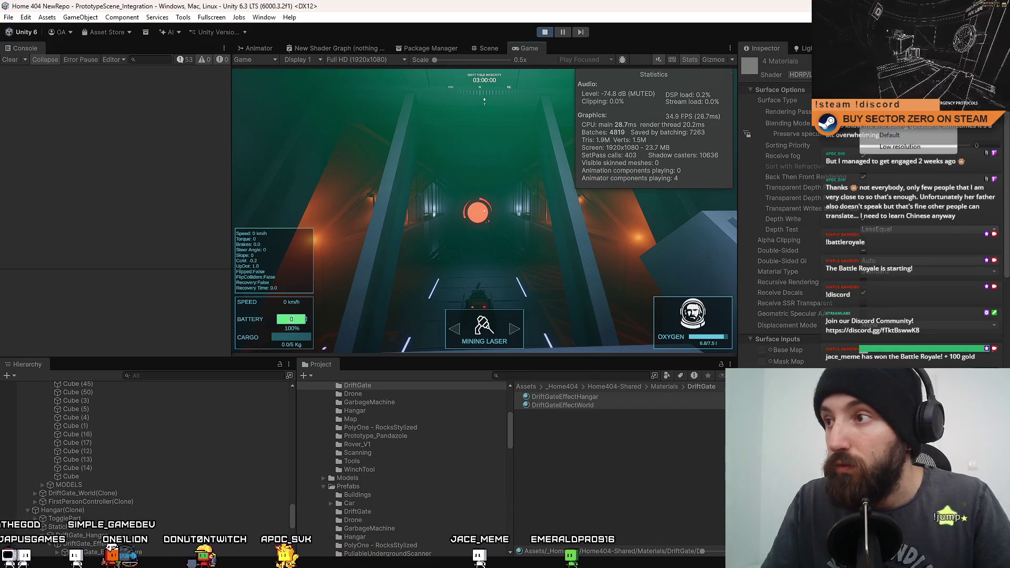
{"action": "left_click", "coordinate": [915, 131]}
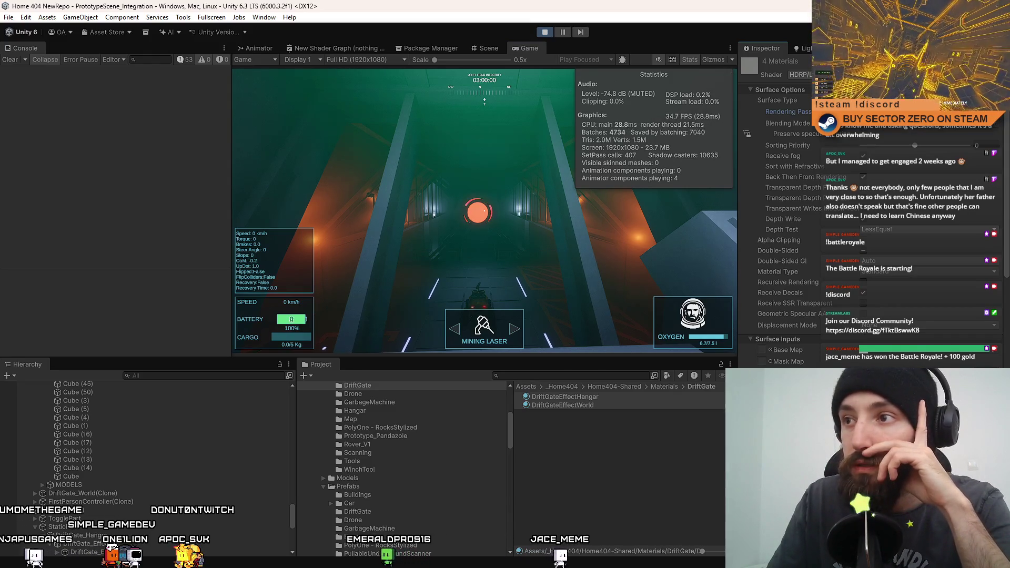
{"action": "left_click", "coordinate": [915, 130]}
{"action": "left_click", "coordinate": [901, 148]}
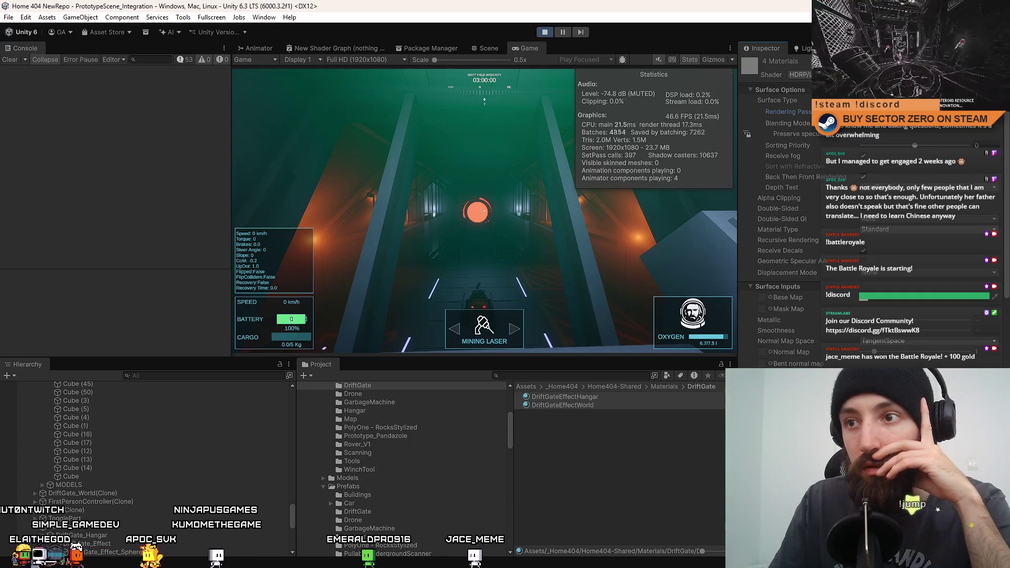
- Set Rendering Pass back to Default, then switch it to Low resolution again
{"action": "left_click", "coordinate": [901, 146]}
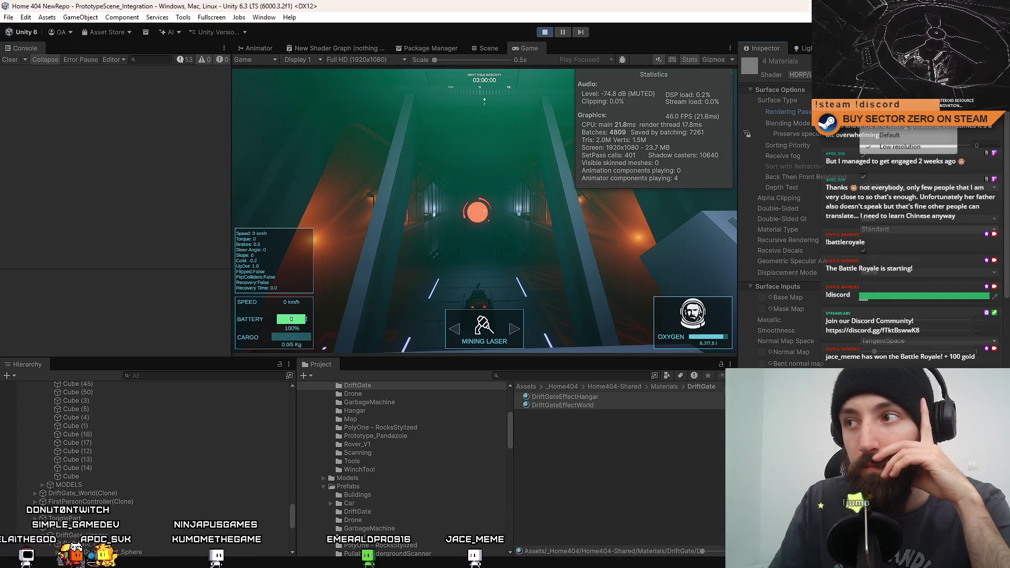
{"action": "left_click", "coordinate": [906, 136]}
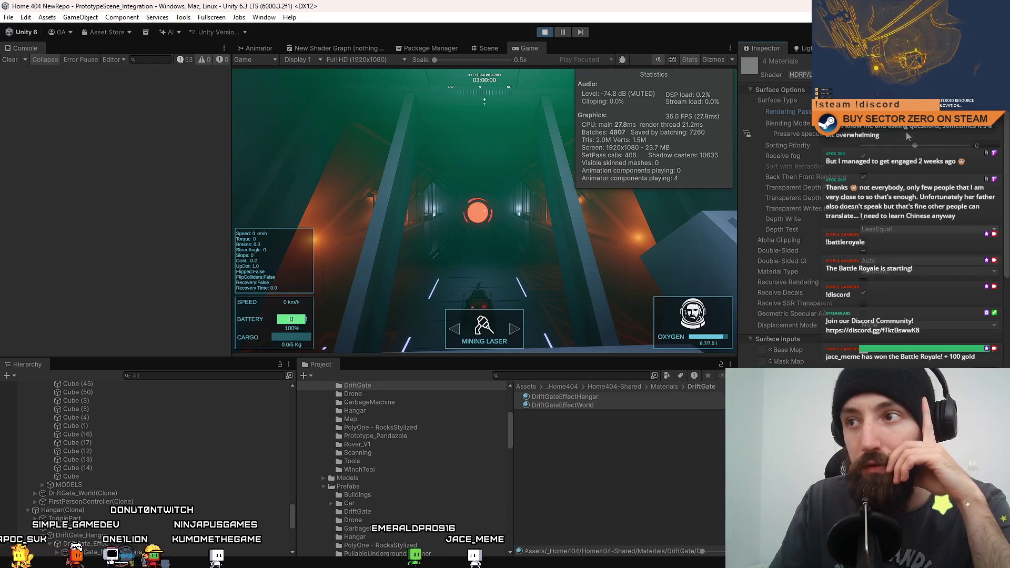
{"action": "left_click", "coordinate": [906, 145]}
{"action": "left_click", "coordinate": [910, 131]}
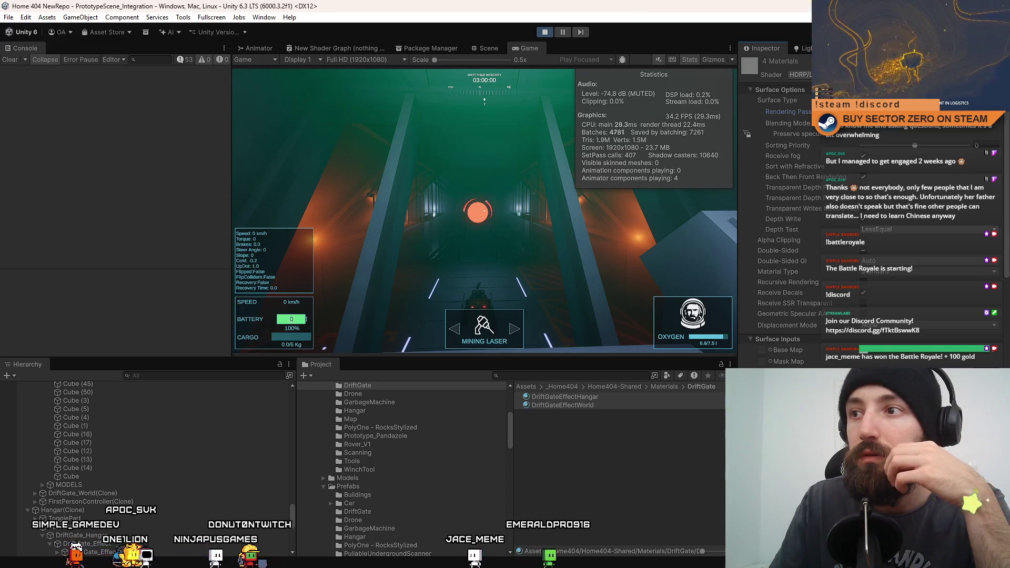
{"action": "left_click", "coordinate": [904, 141]}
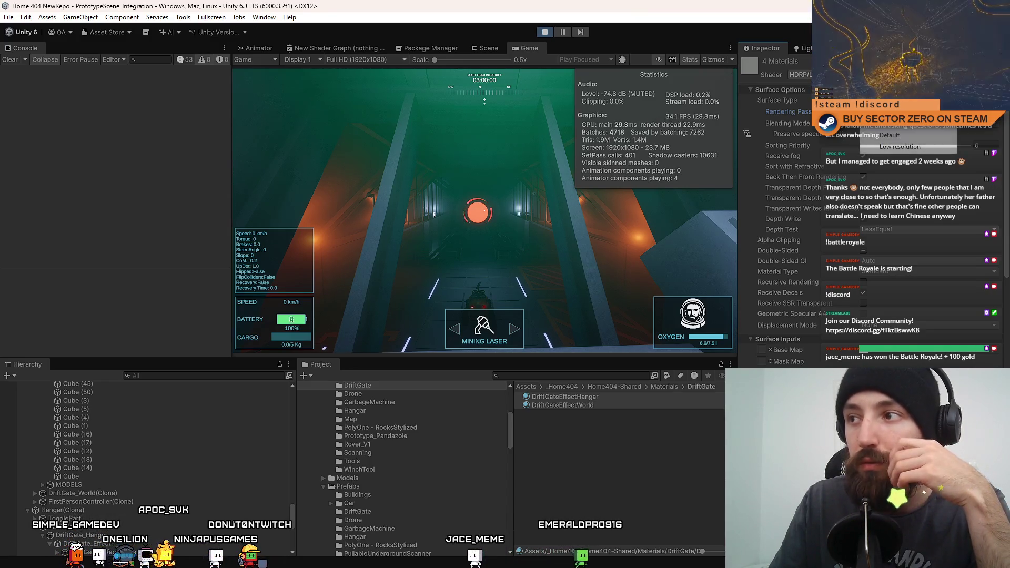
{"action": "left_click", "coordinate": [902, 136]}
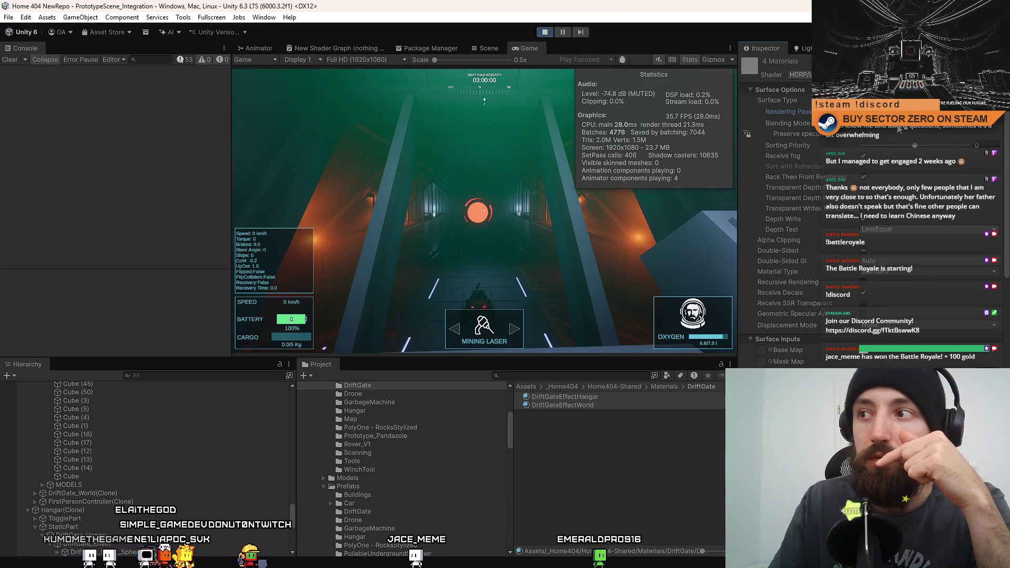
{"action": "left_click", "coordinate": [899, 129]}
{"action": "left_click", "coordinate": [900, 147]}
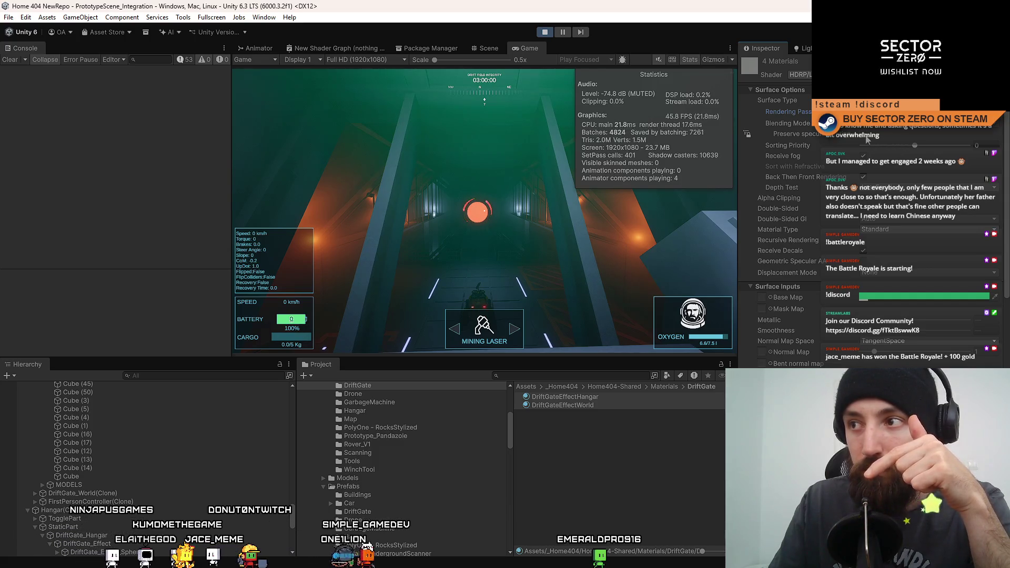
- Keep Blending Mode on Alpha and return Rendering Pass to Default
{"action": "left_click", "coordinate": [884, 124]}
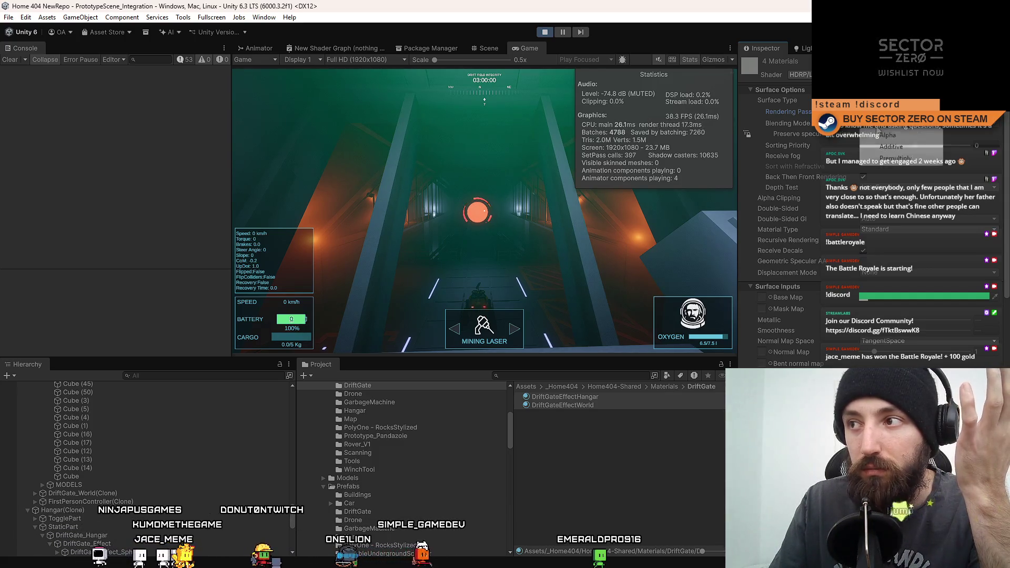
{"action": "left_click", "coordinate": [901, 135]}
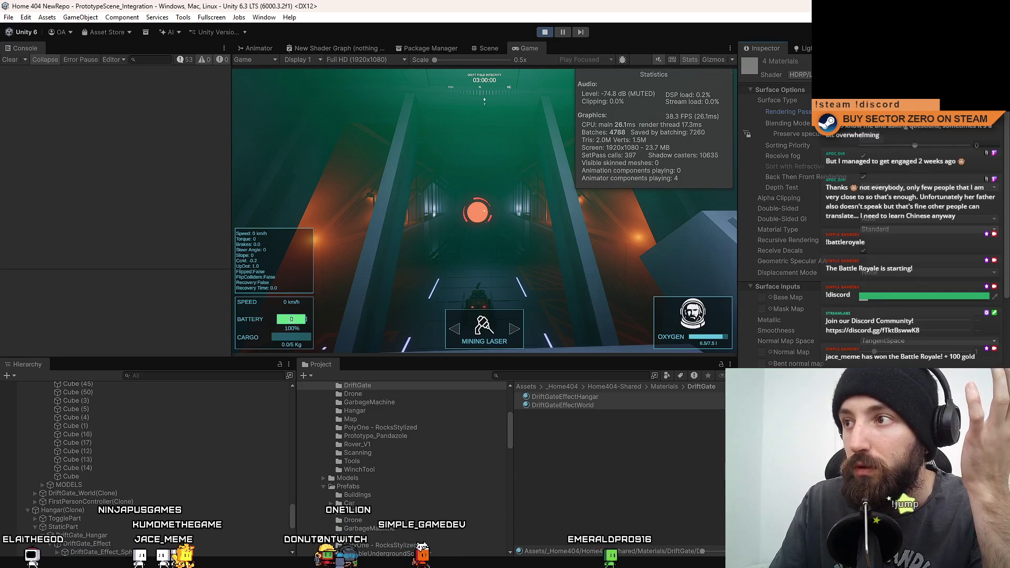
{"action": "left_click", "coordinate": [903, 136]}
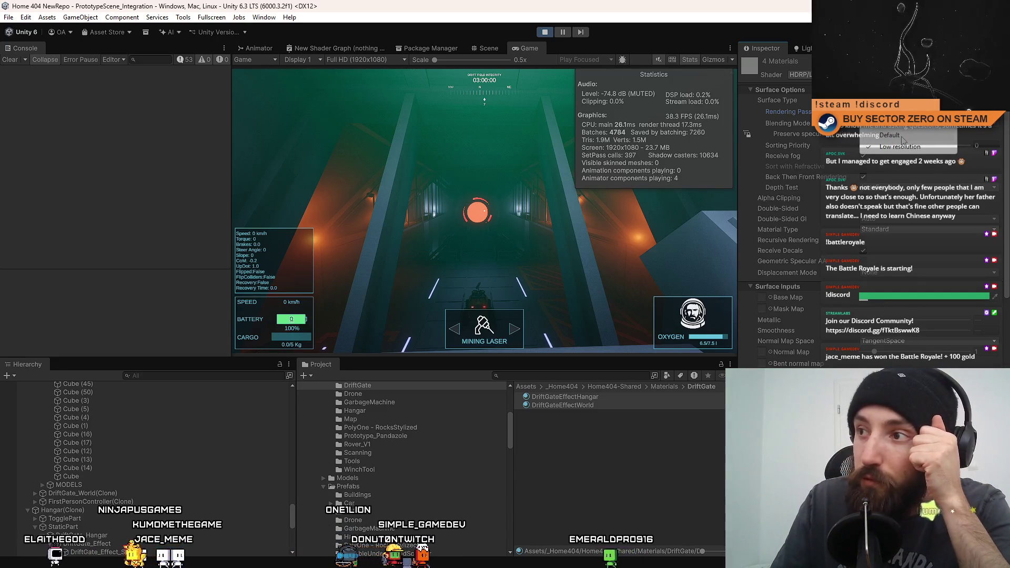
{"action": "left_click", "coordinate": [894, 136]}
{"action": "left_click", "coordinate": [894, 124]}
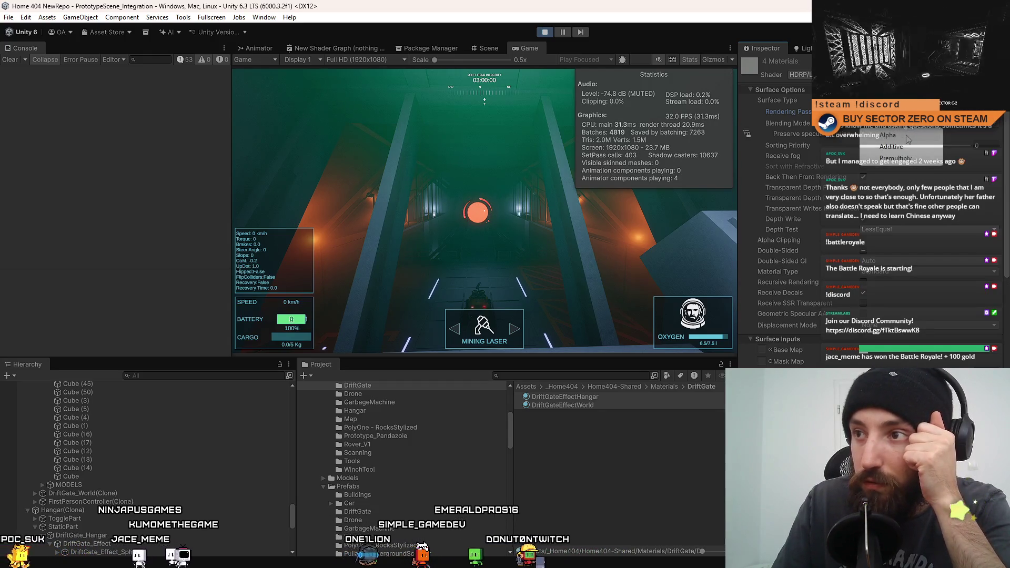
{"action": "left_click", "coordinate": [908, 135]}
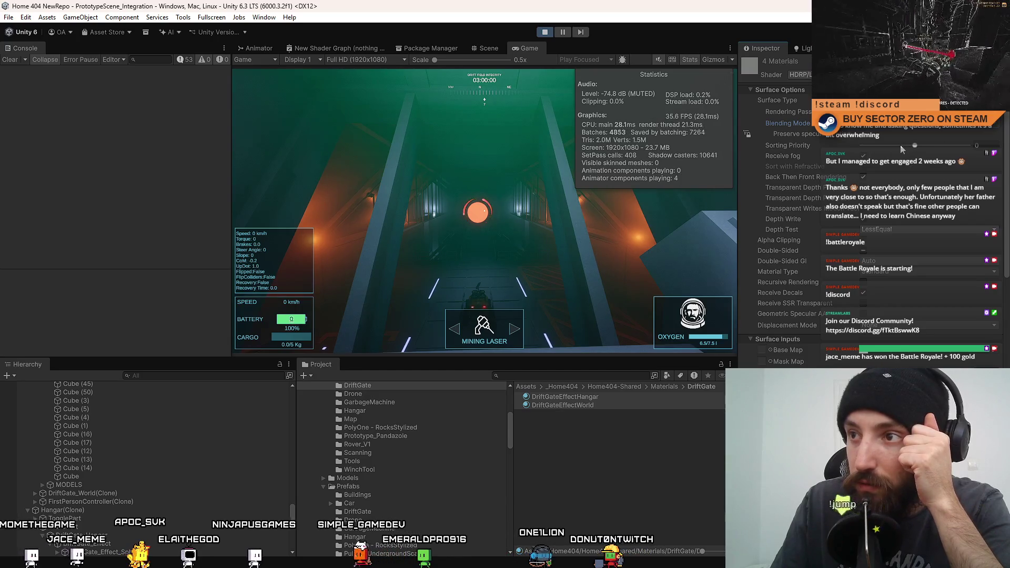
- Try Premultiply and Additive blending on the gate materials, then return to Alpha
{"action": "left_click", "coordinate": [885, 129]}
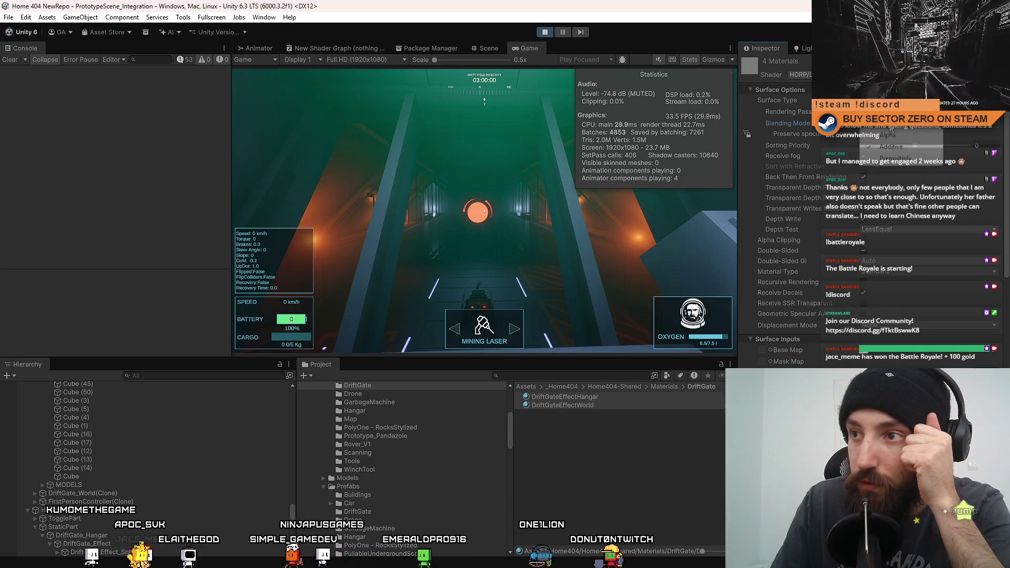
{"action": "left_click", "coordinate": [897, 158]}
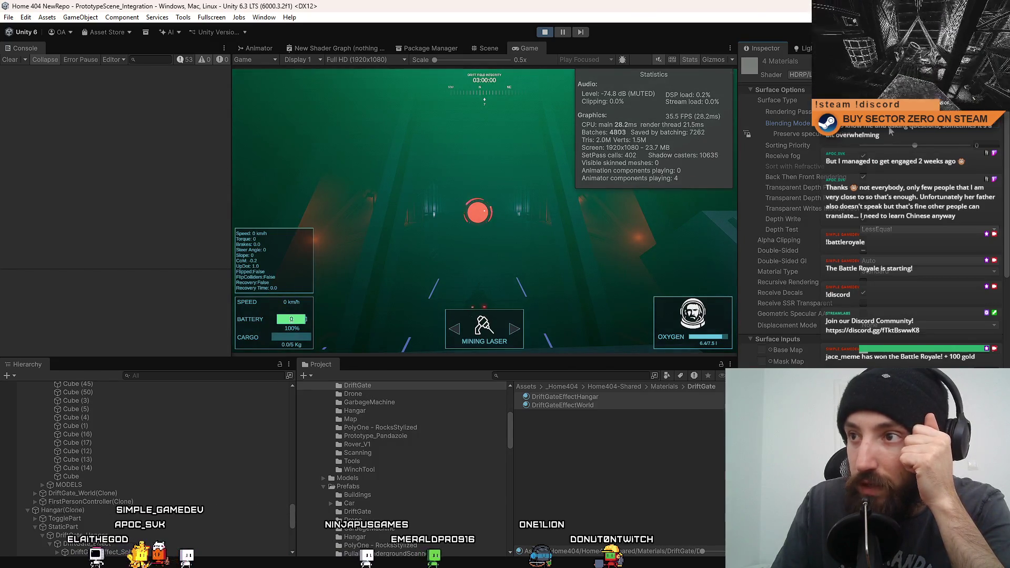
{"action": "left_click", "coordinate": [892, 130]}
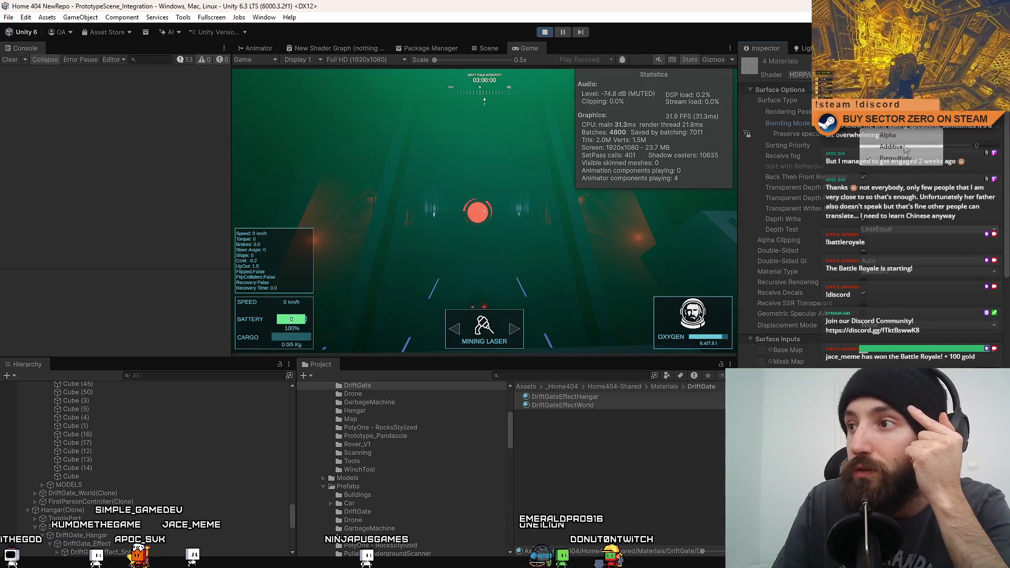
{"action": "left_click", "coordinate": [910, 148]}
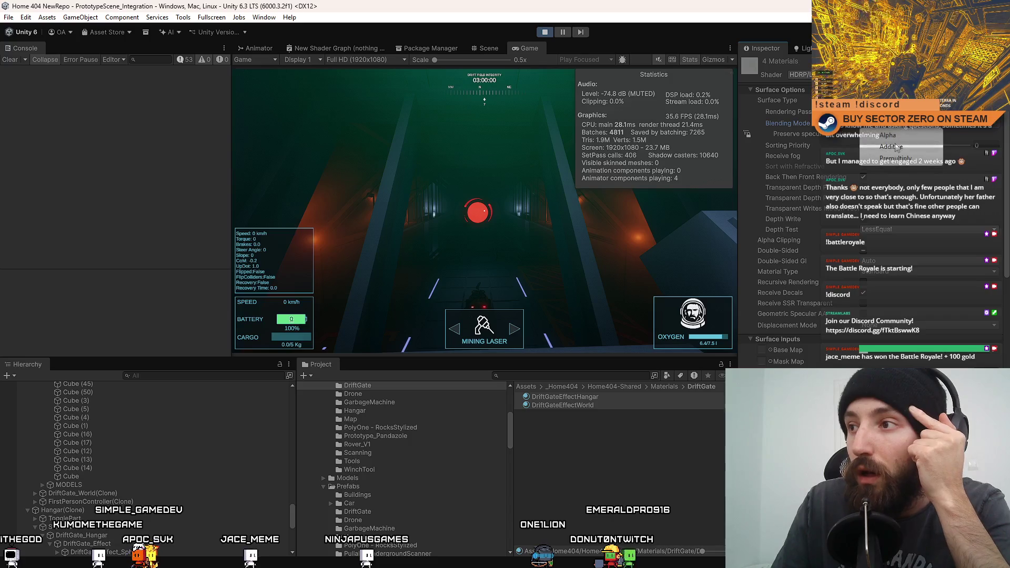
{"action": "left_click", "coordinate": [899, 130]}
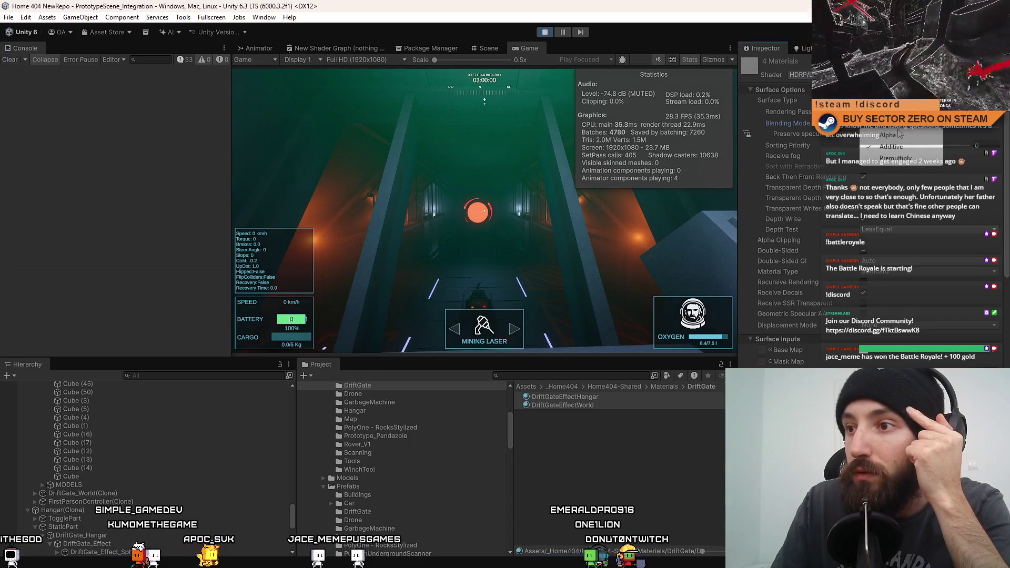
{"action": "left_click", "coordinate": [900, 132]}
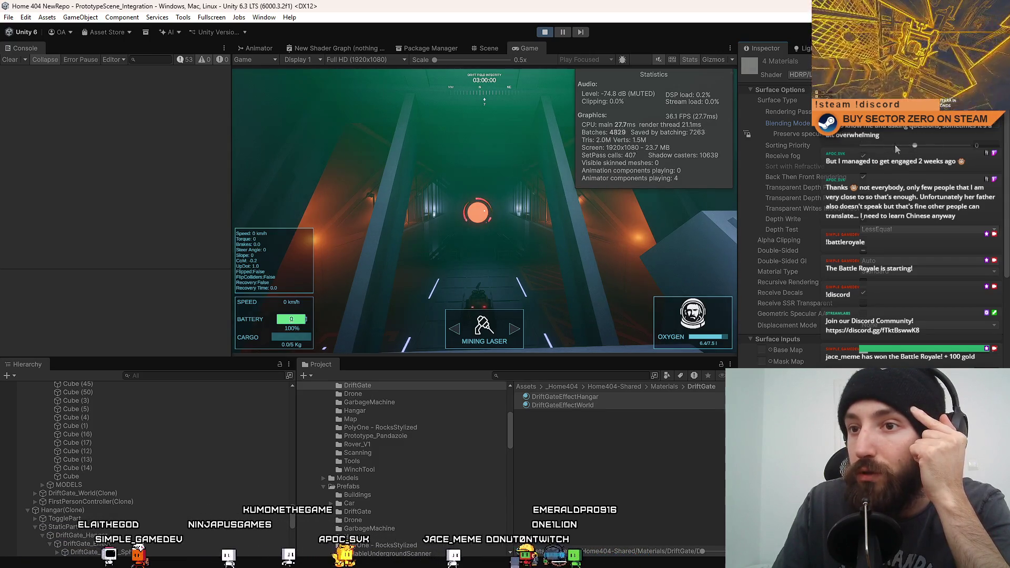
- Change the gate materials' Rendering Pass and toggle Preserve specular lighting on and off
{"action": "left_click", "coordinate": [892, 150]}
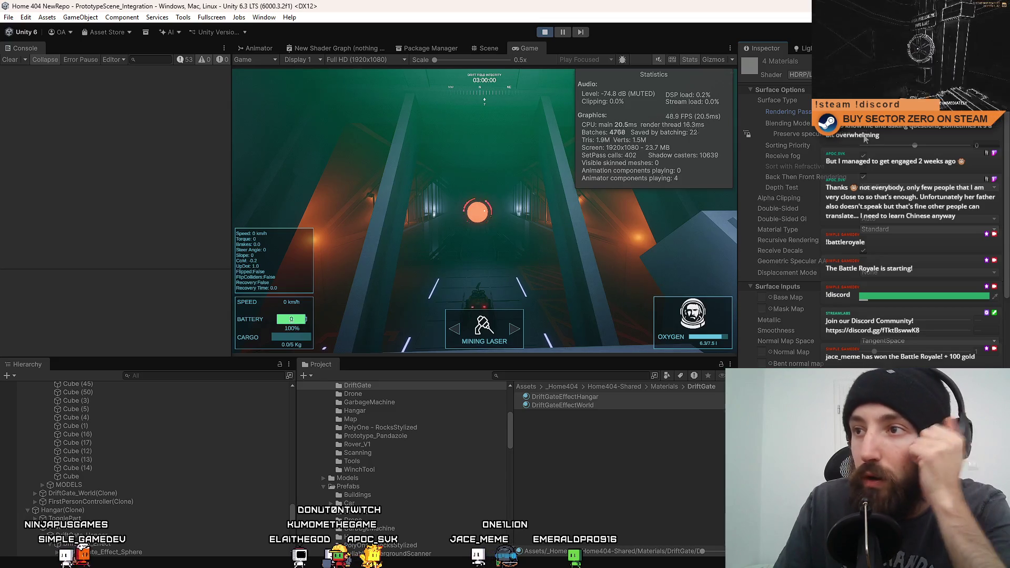
{"action": "left_click", "coordinate": [865, 136]}
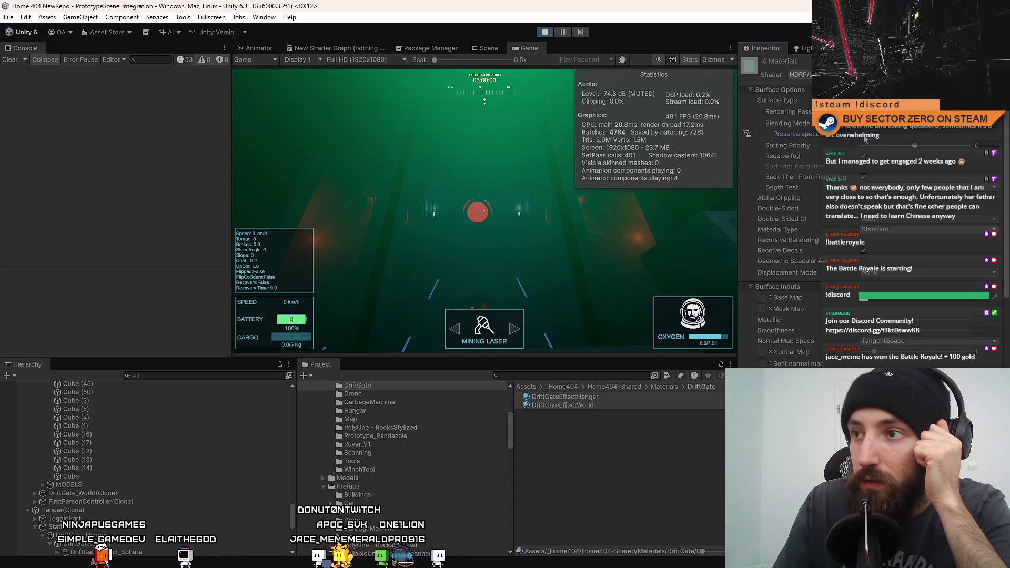
{"action": "left_click", "coordinate": [864, 157]}
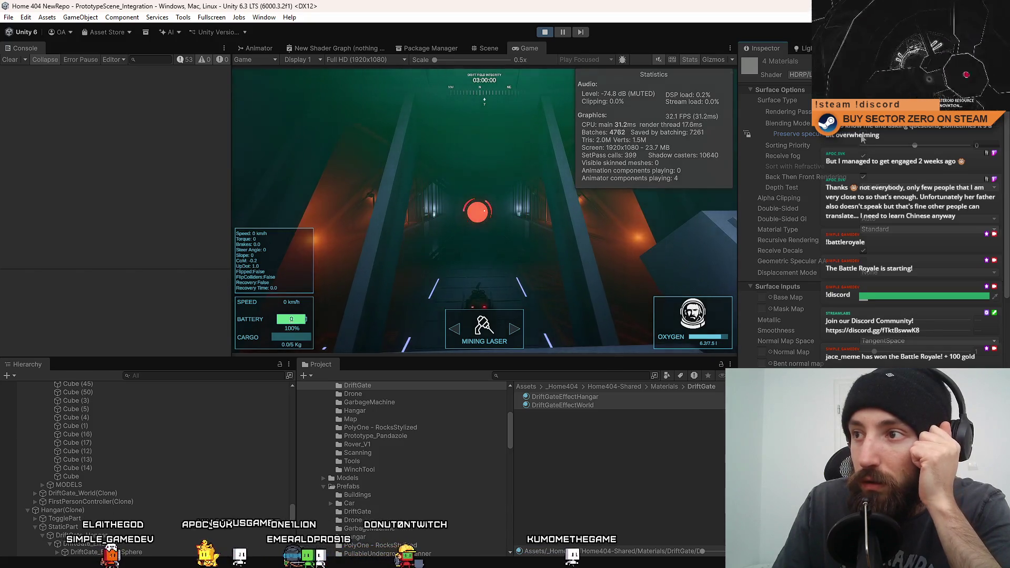
- Turn Receive fog back on and uncheck Back Then Front Rendering to reveal Cull Mode
{"action": "left_click", "coordinate": [864, 157]}
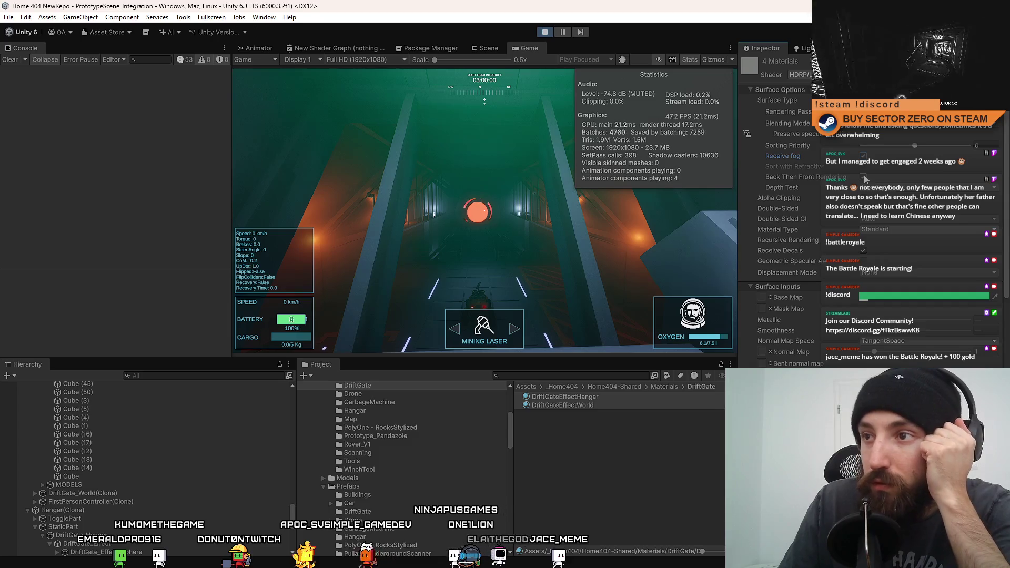
{"action": "left_click", "coordinate": [863, 177]}
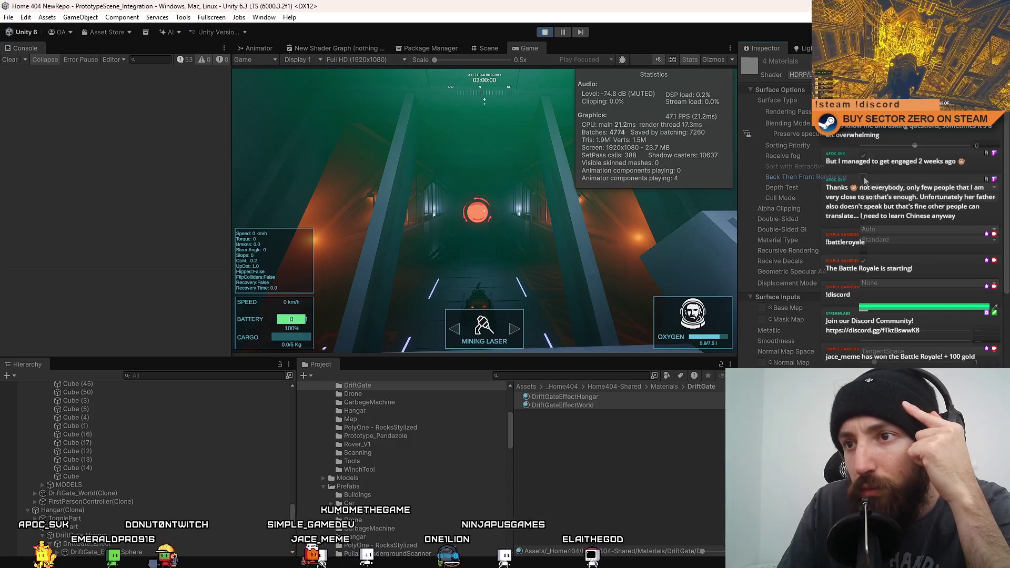
- Re-enable Back Then Front Rendering, check Depth Test, and try Alpha Clipping before turning it off
{"action": "left_click", "coordinate": [863, 177]}
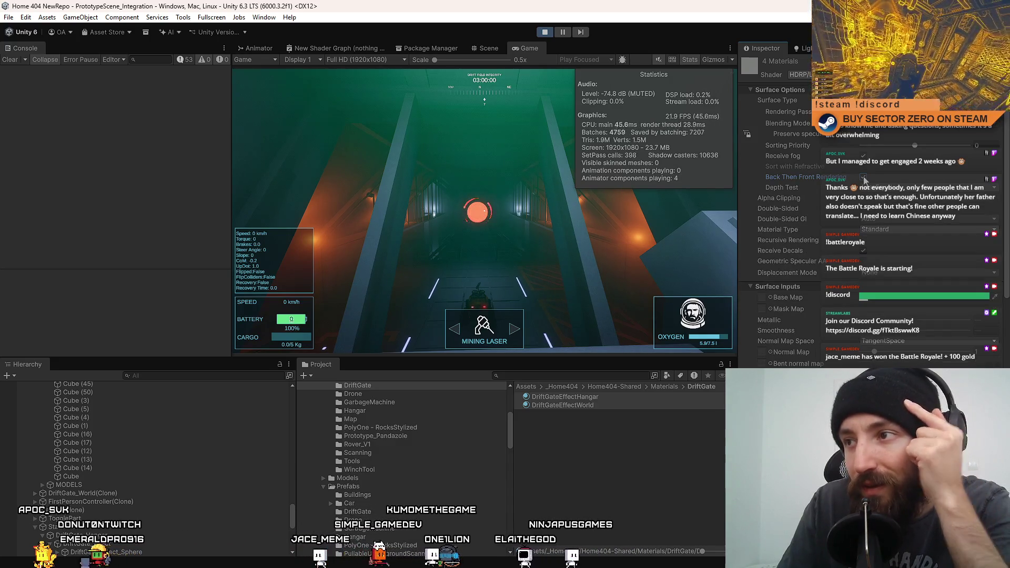
{"action": "left_click", "coordinate": [909, 188]}
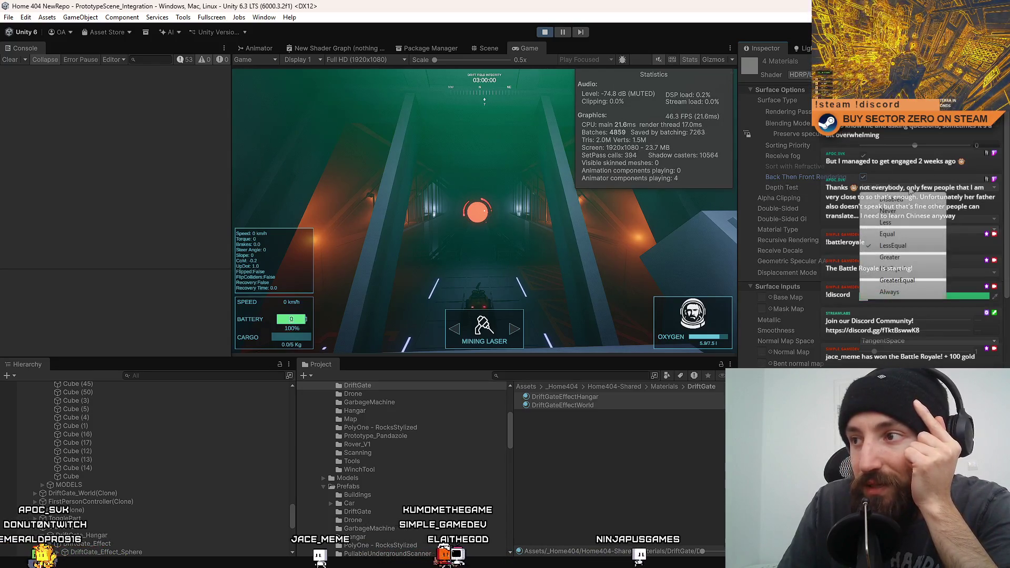
{"action": "left_click", "coordinate": [906, 247]}
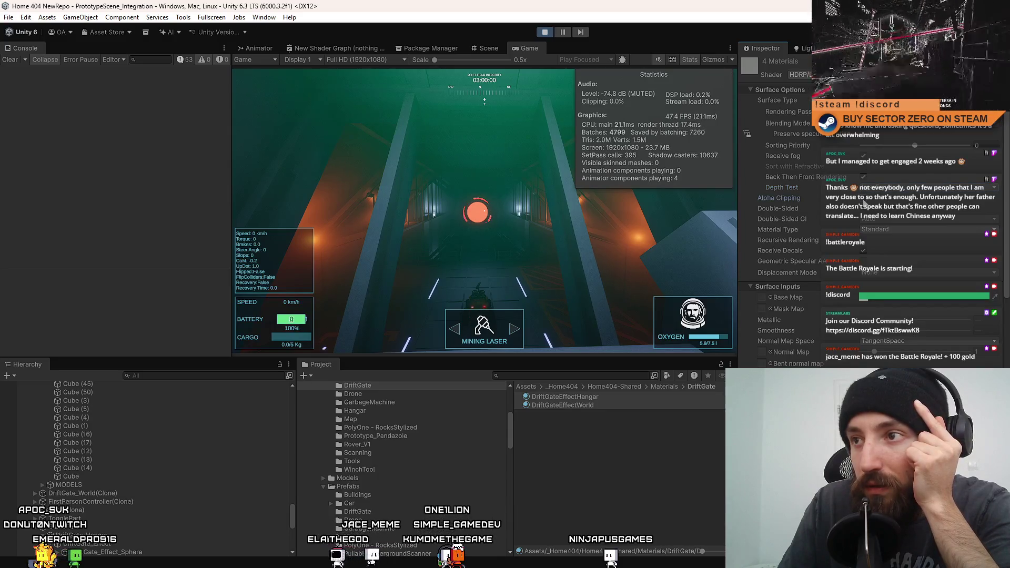
{"action": "left_click", "coordinate": [864, 199]}
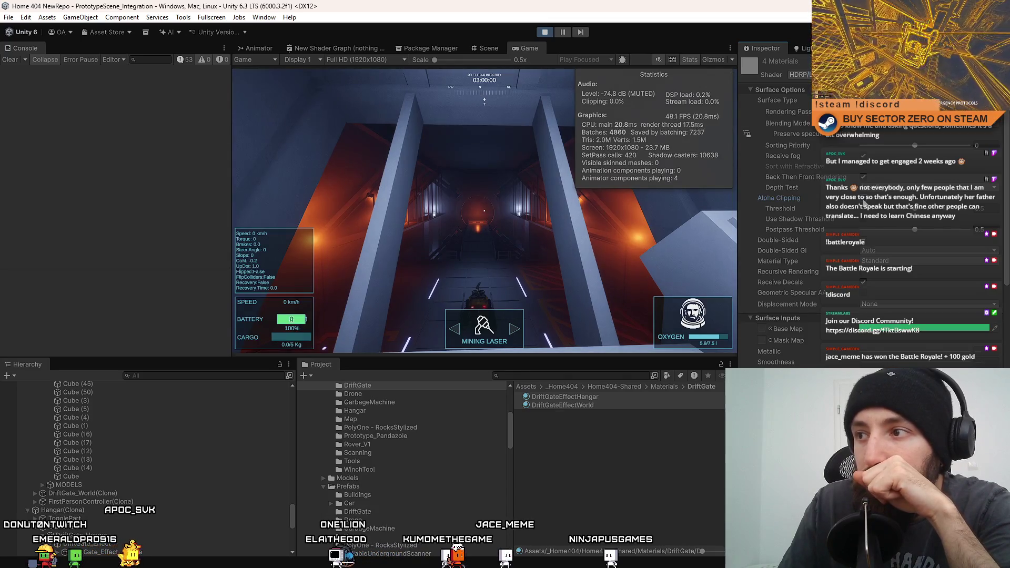
{"action": "left_click", "coordinate": [864, 200]}
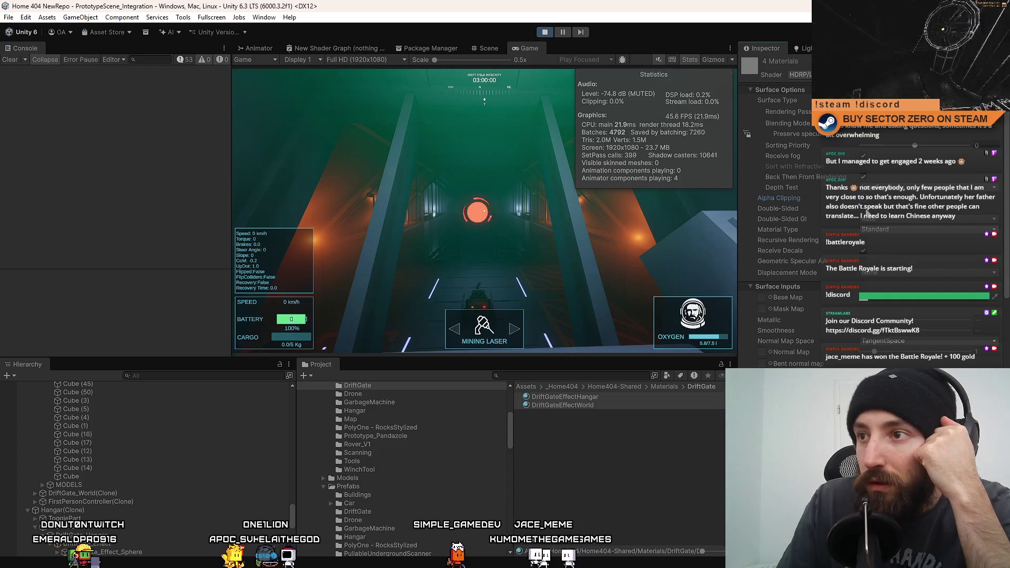
- Leave the gate materials Double-Sided after several toggles, and try then disable Recursive Rendering
{"action": "left_click", "coordinate": [867, 211]}
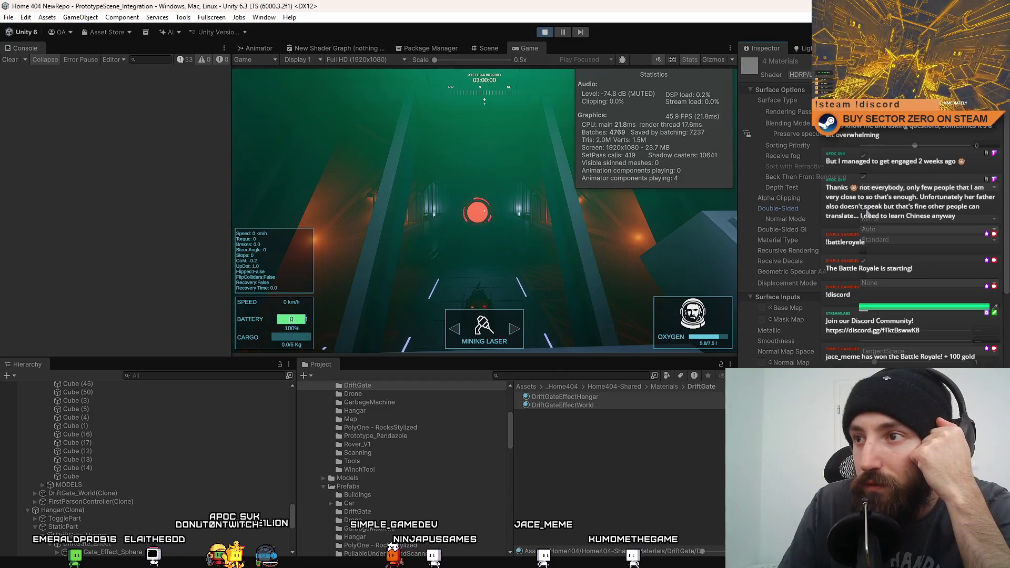
{"action": "left_click", "coordinate": [867, 211]}
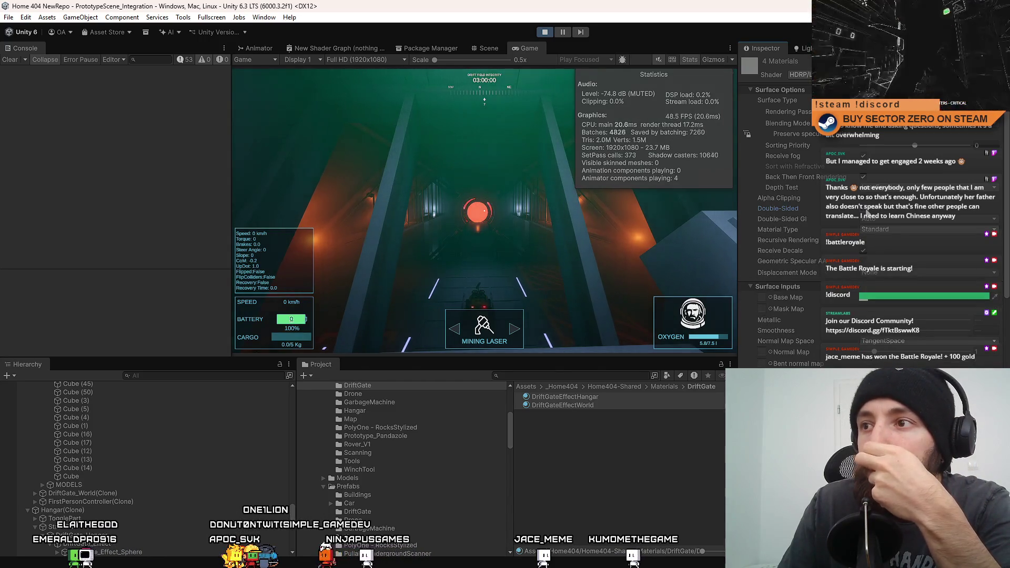
{"action": "left_click", "coordinate": [867, 211]}
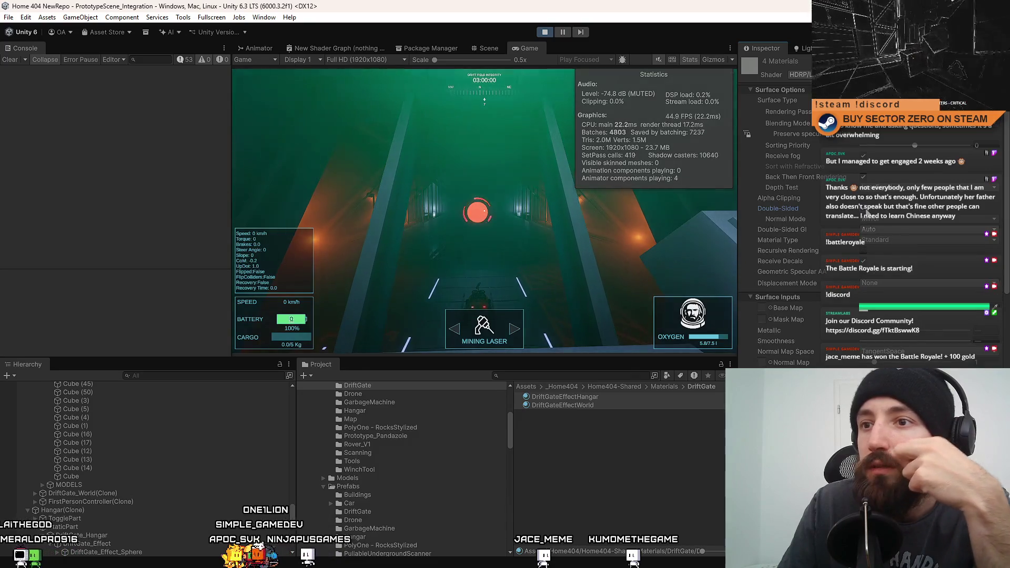
{"action": "left_click", "coordinate": [867, 211]}
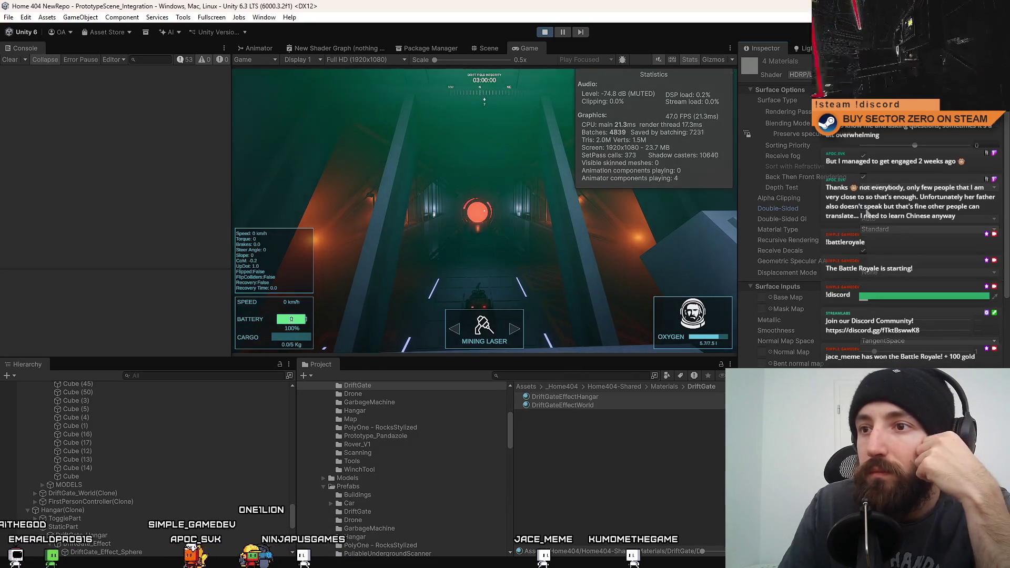
{"action": "left_click", "coordinate": [897, 219]}
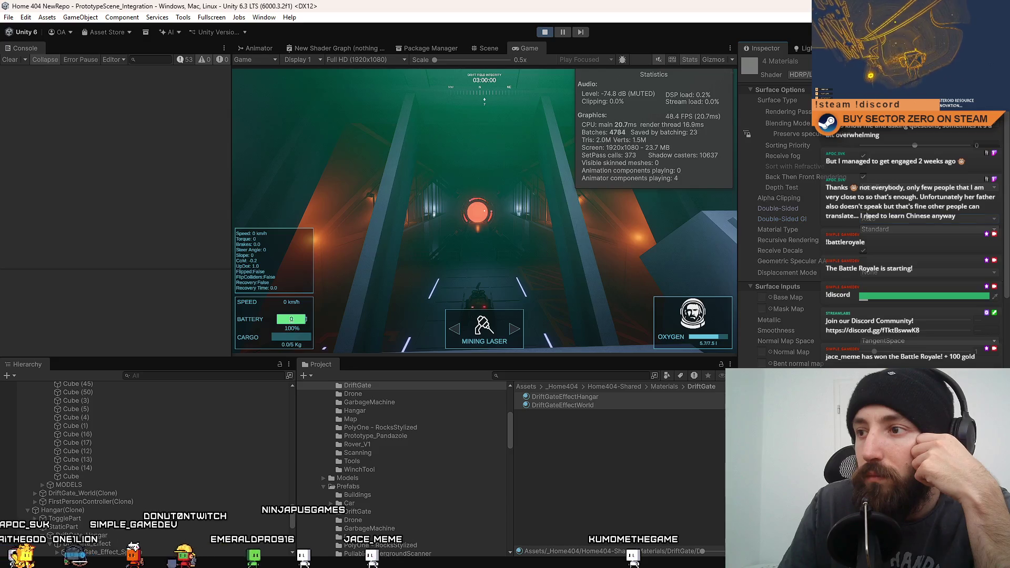
{"action": "left_click", "coordinate": [867, 210]}
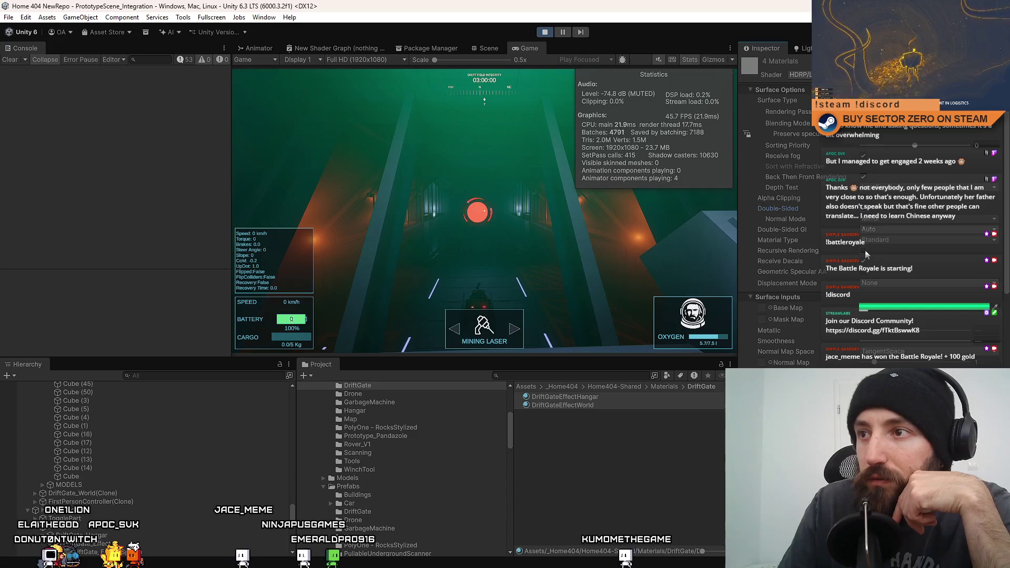
{"action": "left_click", "coordinate": [865, 252]}
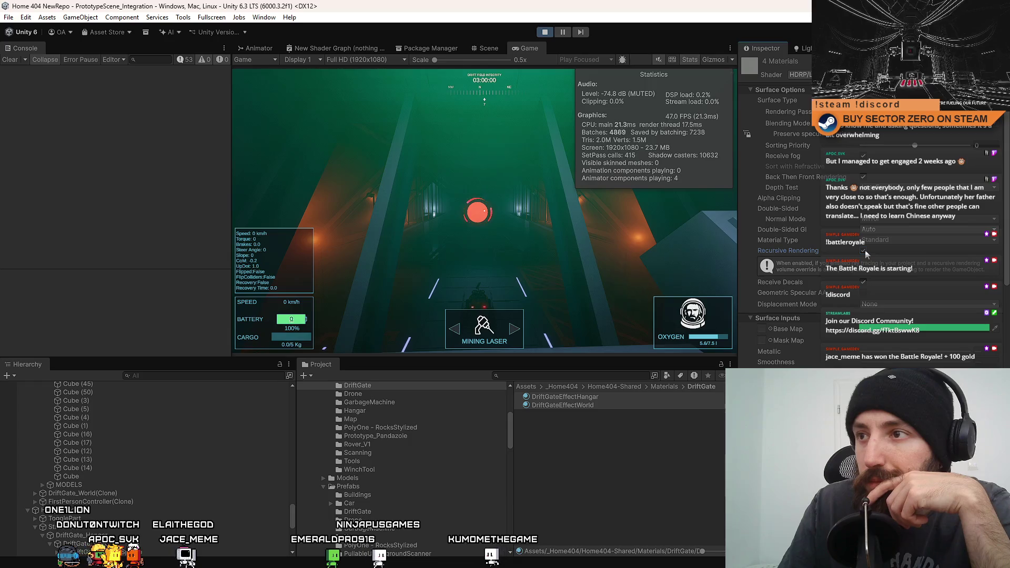
{"action": "left_click", "coordinate": [865, 251]}
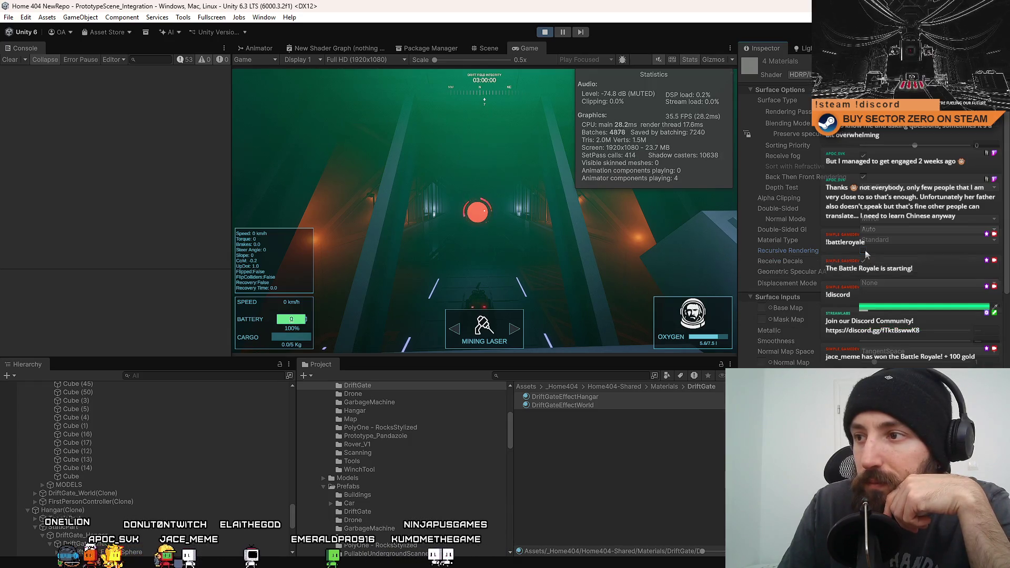
{"action": "left_click", "coordinate": [875, 243]}
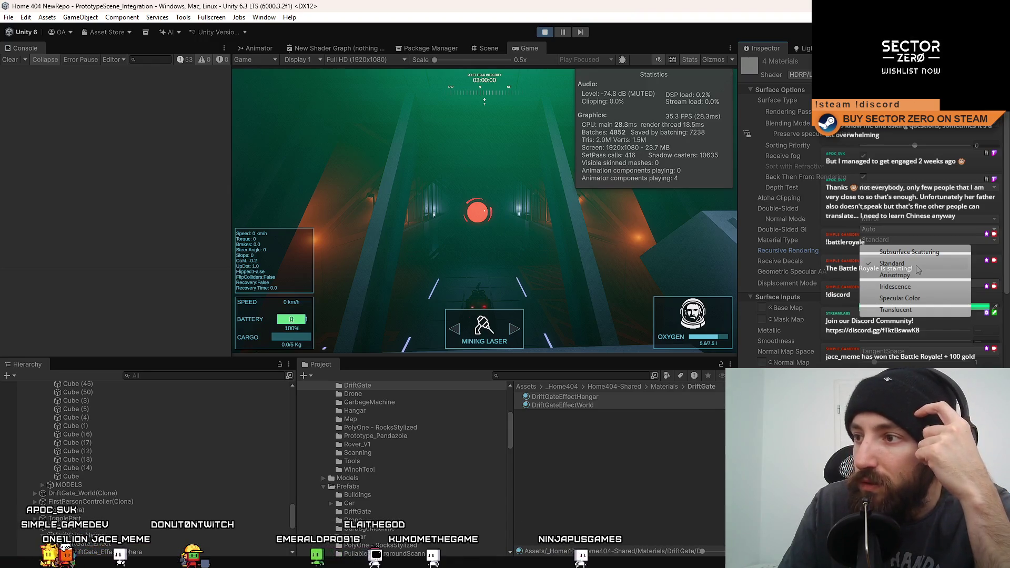
- Try the Translucent material type on the DriftGate materials, then return them to Standard
{"action": "left_click", "coordinate": [915, 314]}
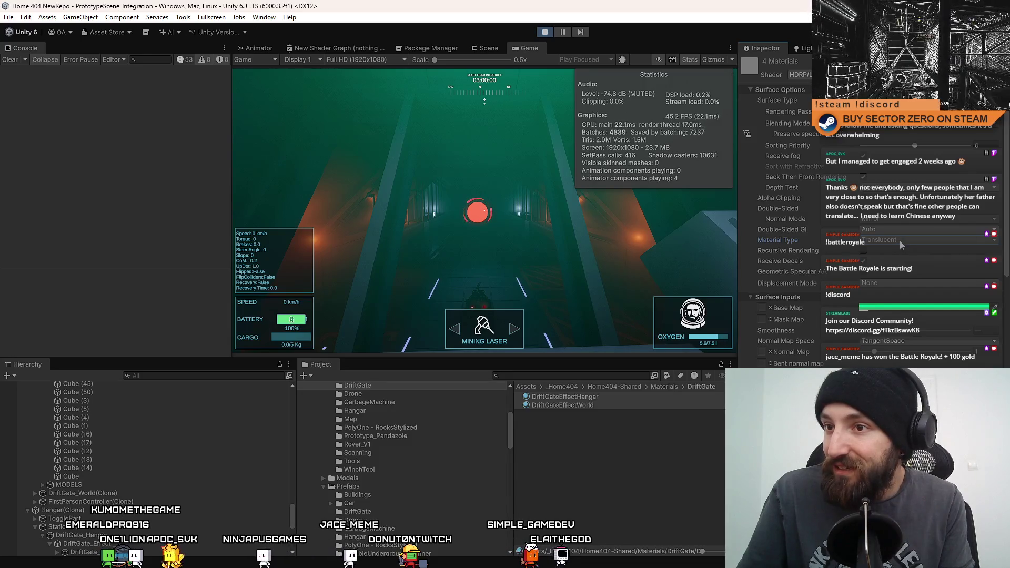
{"action": "left_click", "coordinate": [901, 242]}
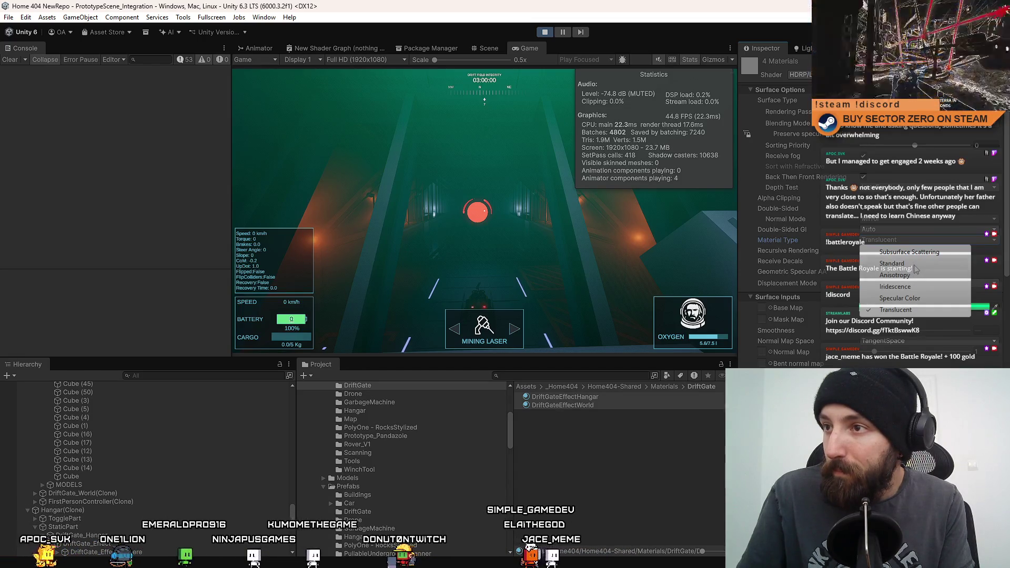
{"action": "left_click", "coordinate": [915, 266]}
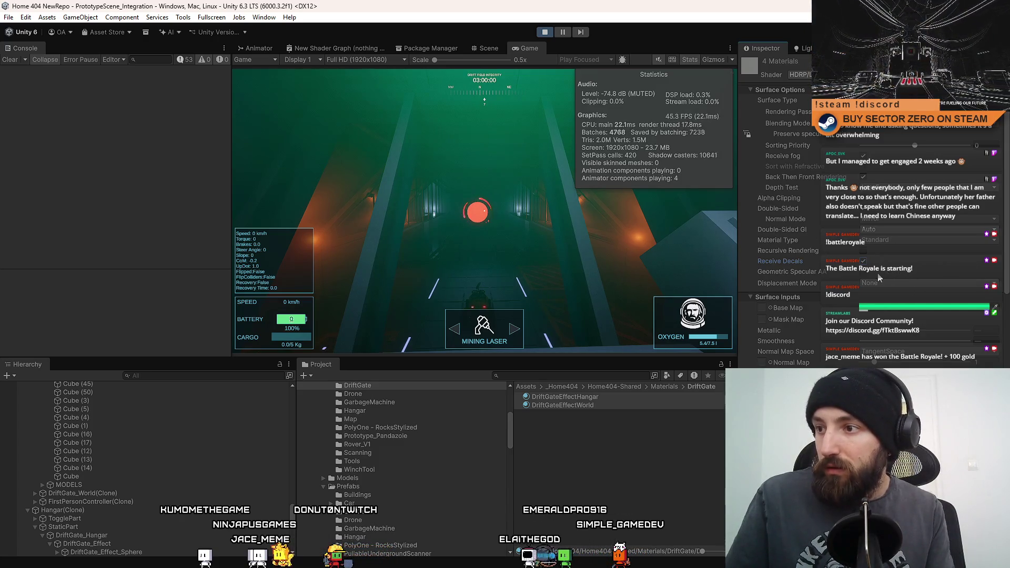
- Scroll through the gate materials' settings, then deselect them so the material panel is empty
{"action": "scroll", "coordinate": [945, 275], "scroll_direction": "down", "scroll_amount": 8}
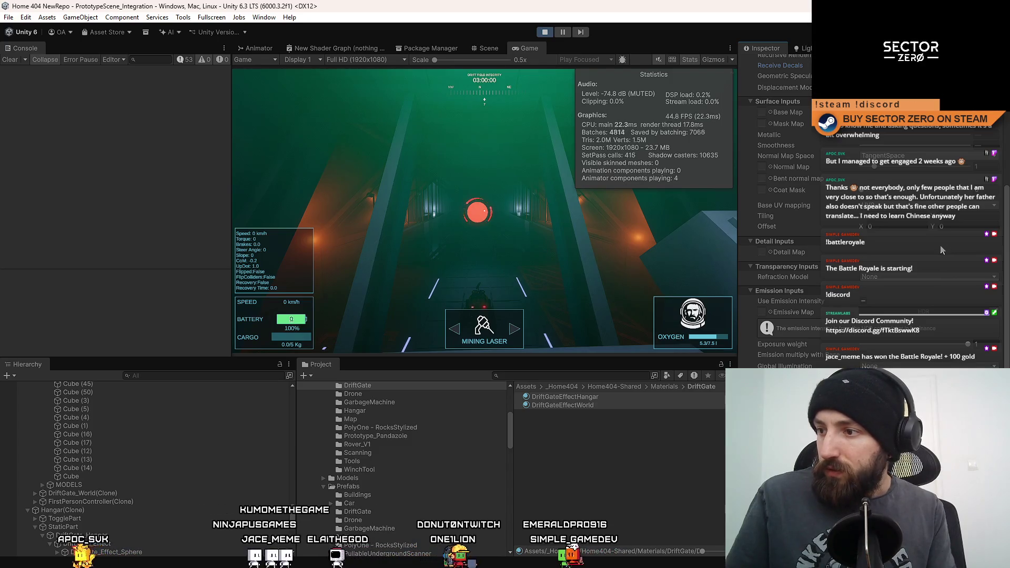
{"action": "scroll", "coordinate": [941, 252], "scroll_direction": "up", "scroll_amount": 3}
{"action": "scroll", "coordinate": [940, 259], "scroll_direction": "up", "scroll_amount": 4}
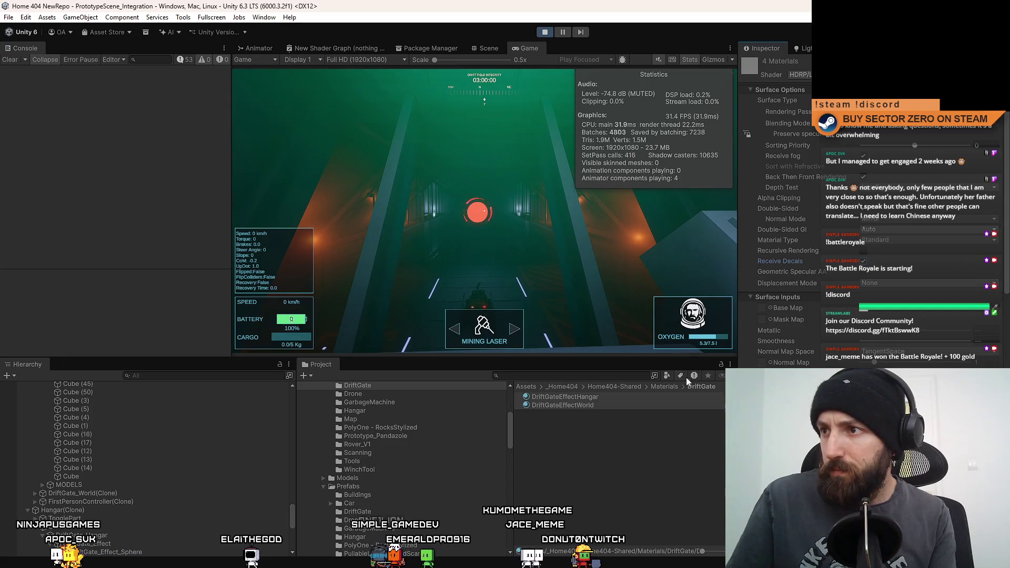
{"action": "left_click", "coordinate": [667, 437]}
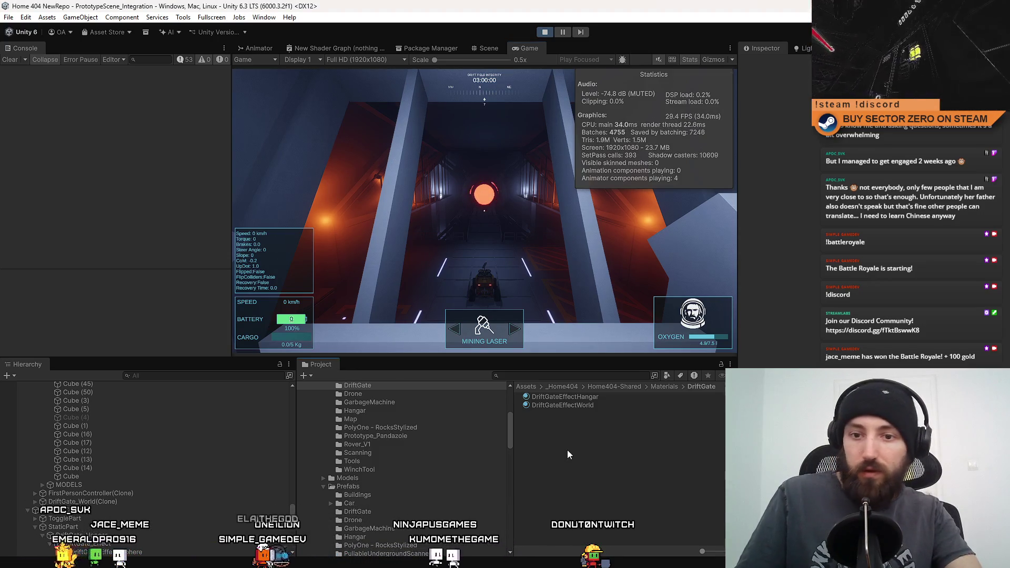
- Fly the Scene camera down the tunnel to inspect the gate's glowing sphere
{"action": "left_click", "coordinate": [487, 49]}
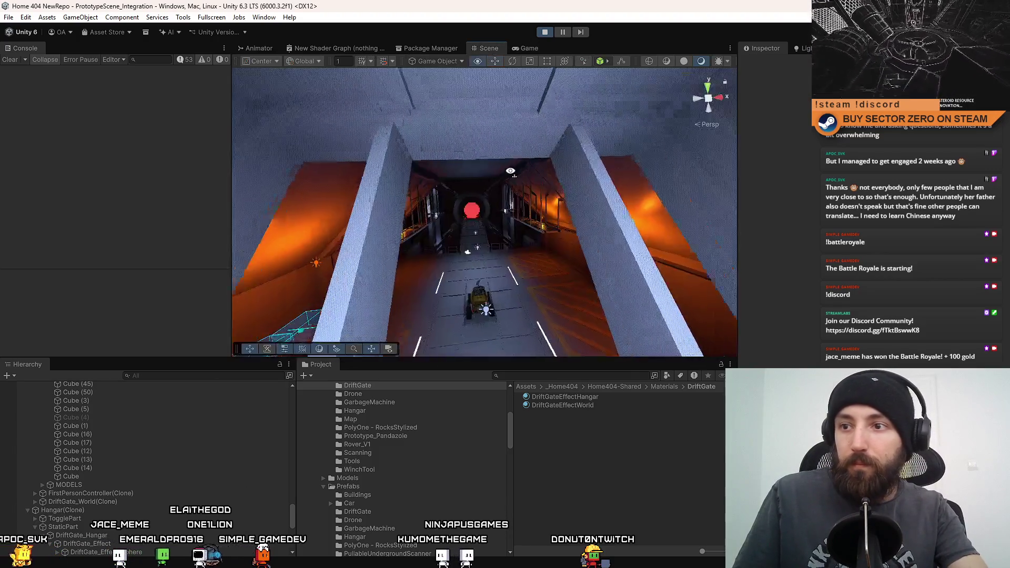
{"action": "key", "text": "w"}
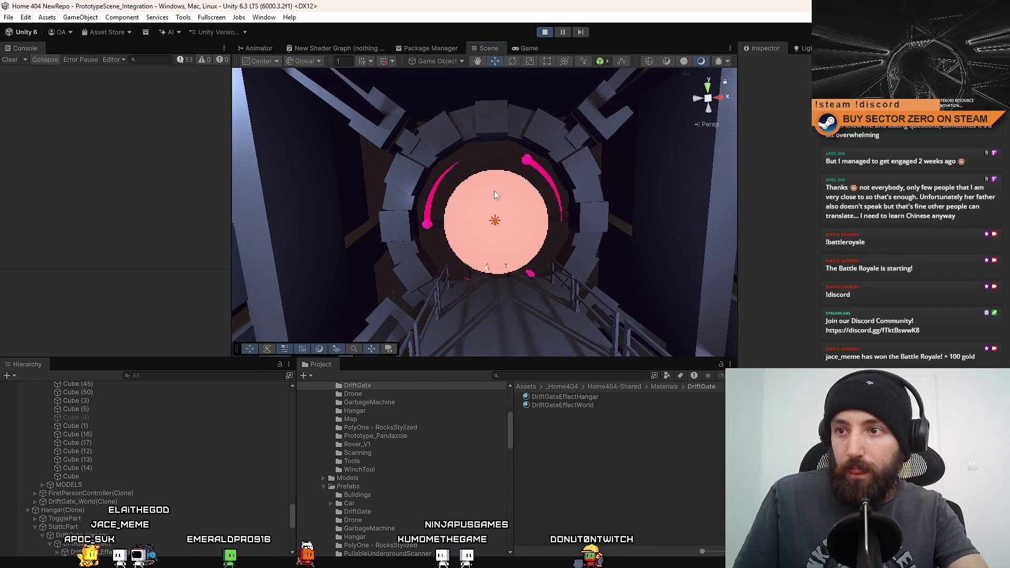
{"action": "left_click", "coordinate": [494, 195]}
{"action": "key", "text": "w"}
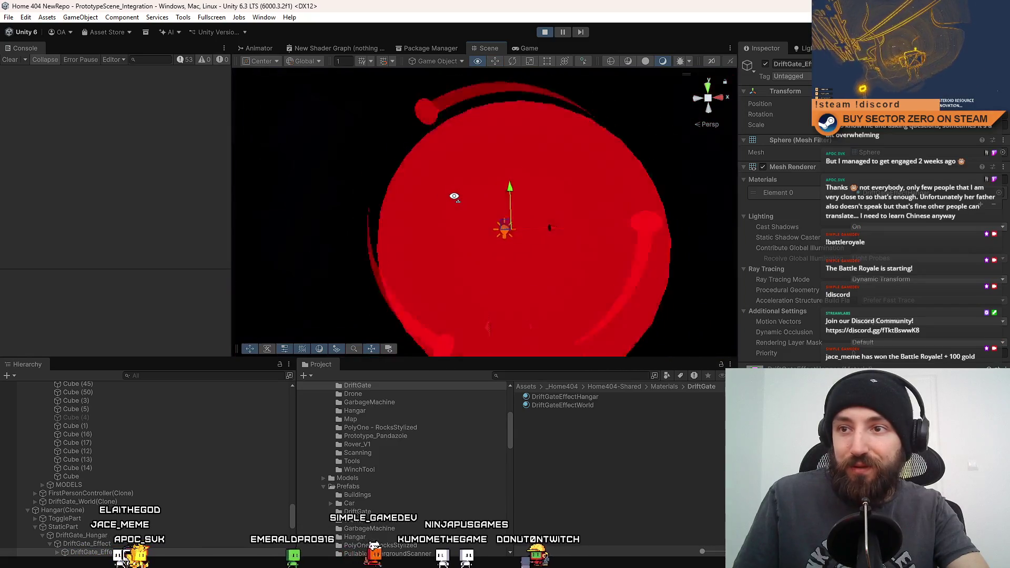
{"action": "key", "text": "s"}
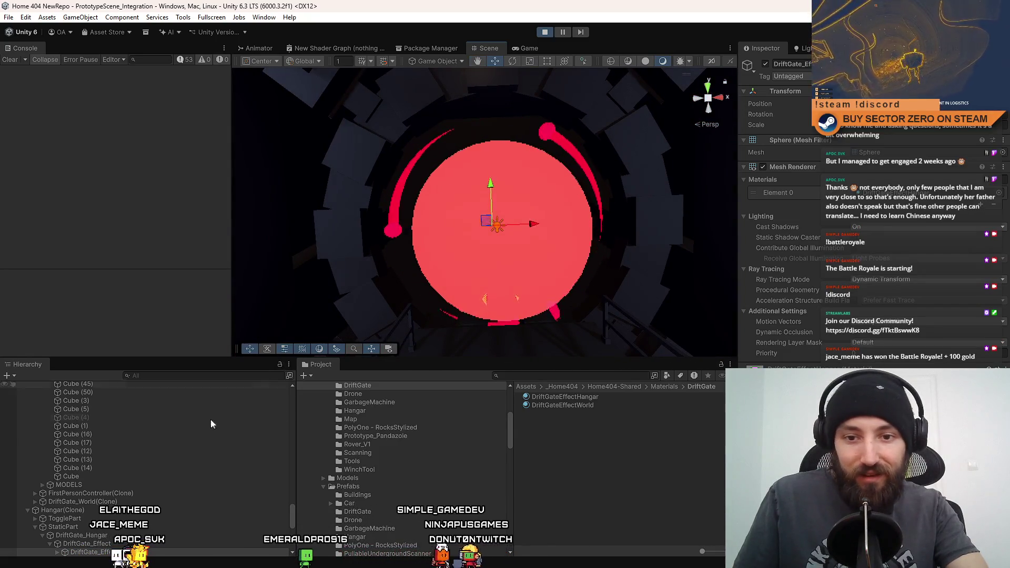
{"action": "scroll", "coordinate": [211, 424], "scroll_direction": "down", "scroll_amount": 3}
- Deactivate the DriftGate_Effect parent object to hide its red sphere, then resume the running game
{"action": "left_click", "coordinate": [154, 484]}
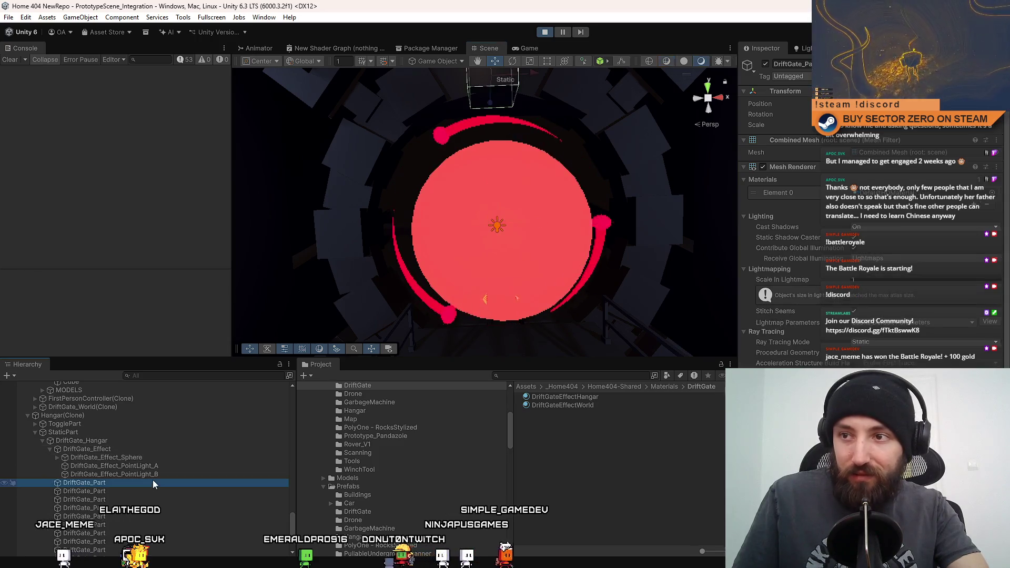
{"action": "left_click", "coordinate": [147, 466]}
{"action": "left_click", "coordinate": [141, 458]}
{"action": "left_click", "coordinate": [133, 450]}
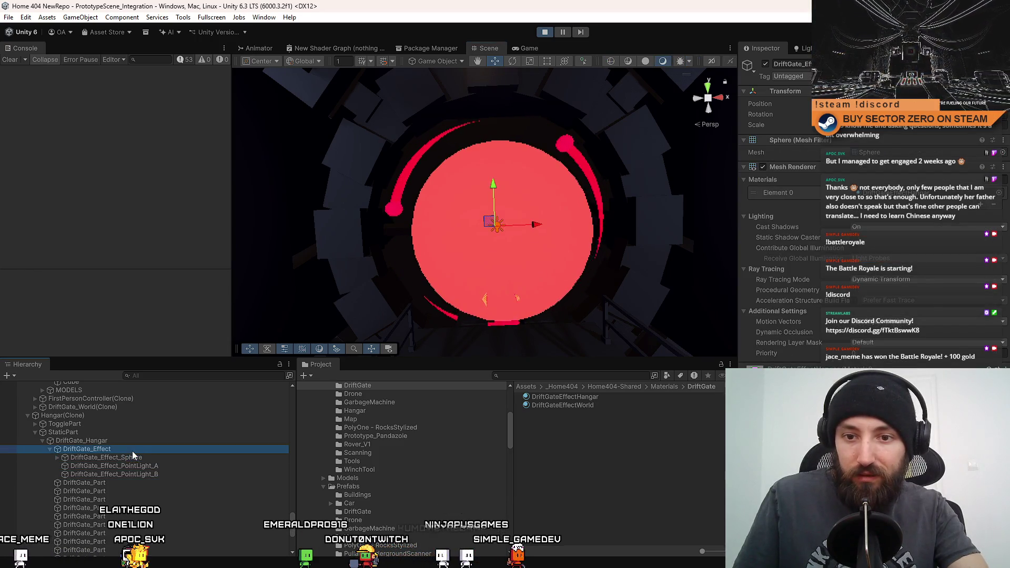
{"action": "left_click", "coordinate": [765, 64]}
{"action": "left_click", "coordinate": [622, 440]}
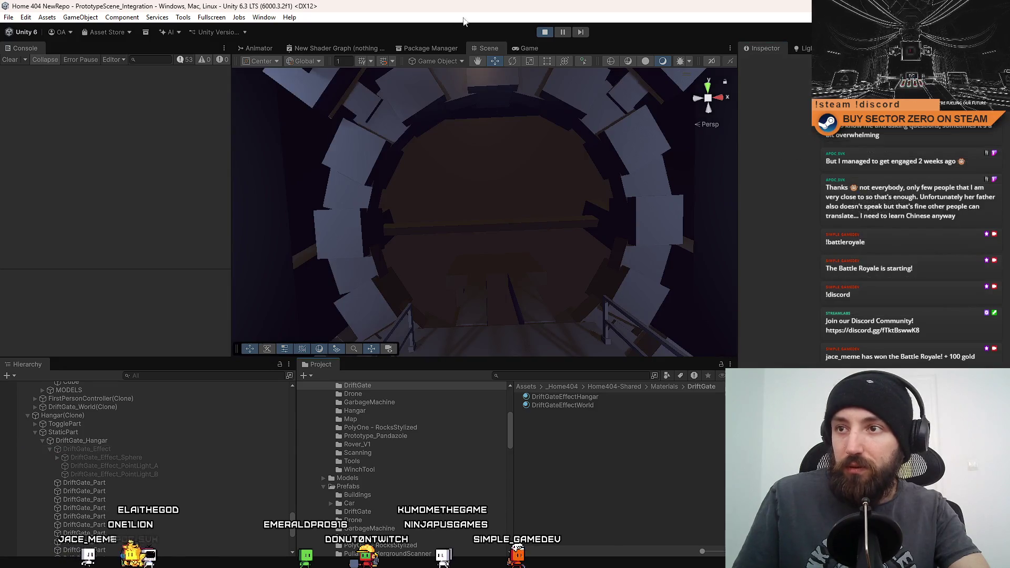
{"action": "left_click", "coordinate": [528, 48]}
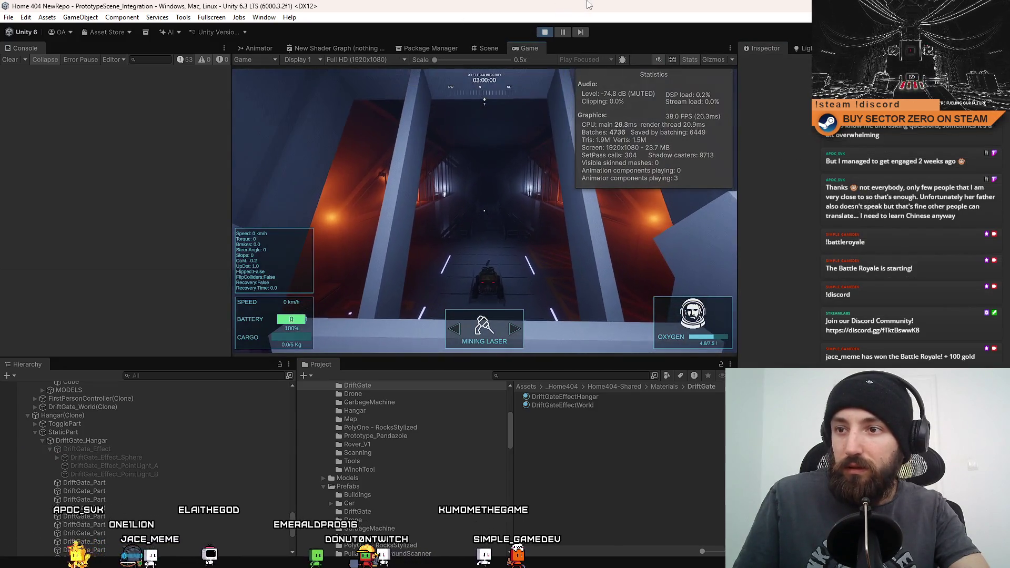
{"action": "left_click", "coordinate": [550, 244]}
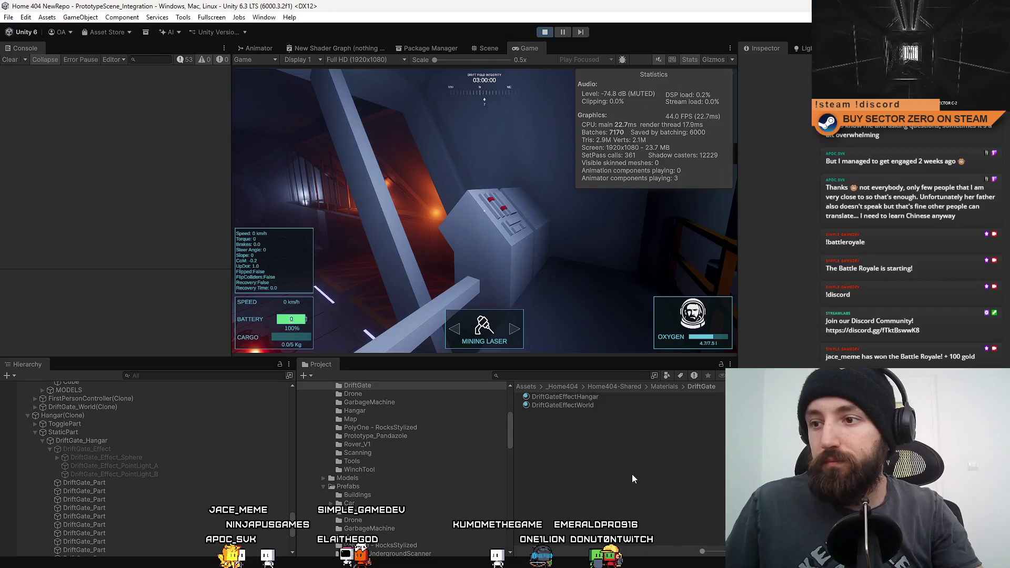
- Walk the player forward through the hangar corridors and rooms with W
{"action": "key", "text": "w"}
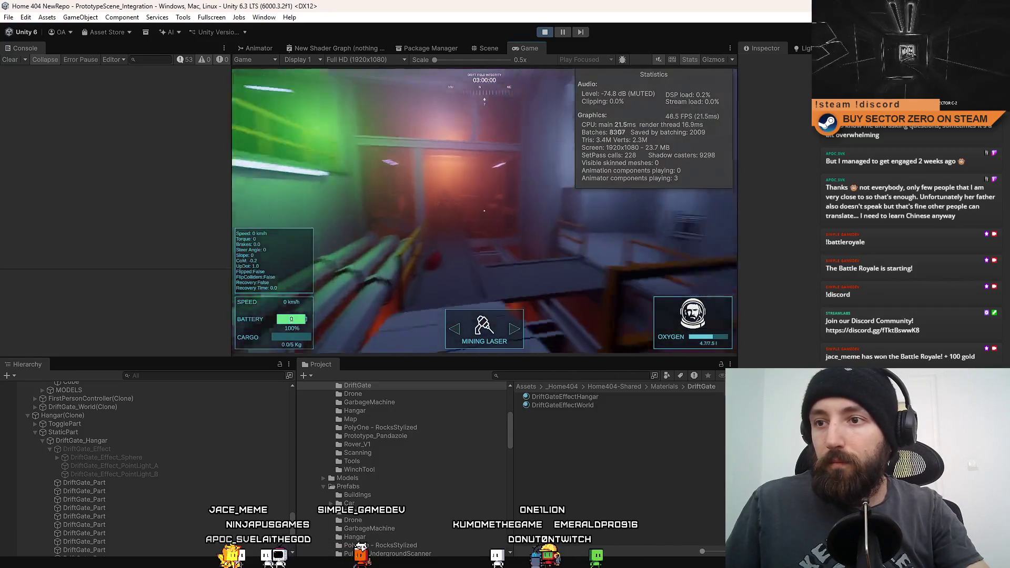
{"action": "key", "text": "w"}
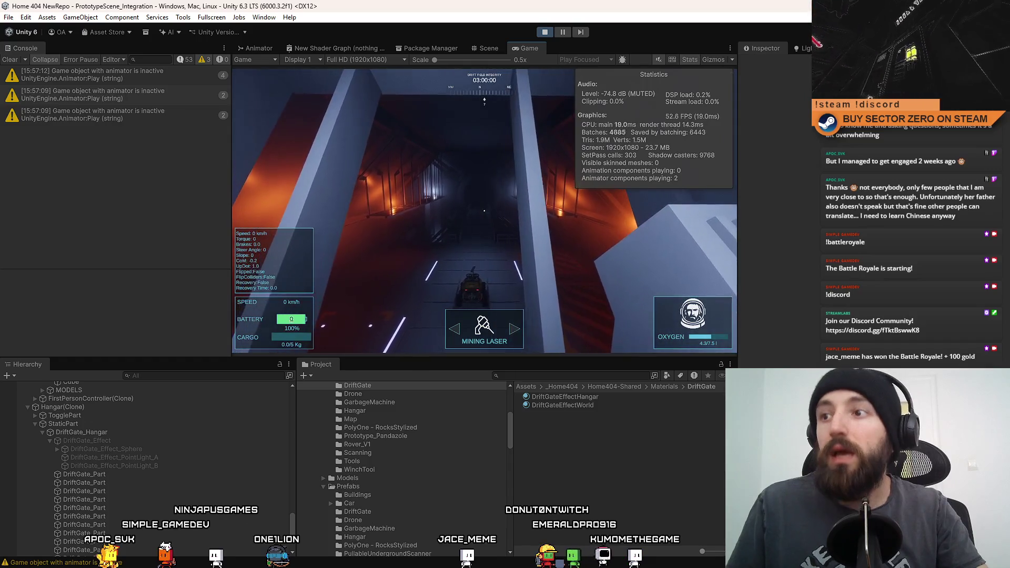
- Select Point Light (6) in the Scene view and frame it
{"action": "left_click", "coordinate": [485, 52]}
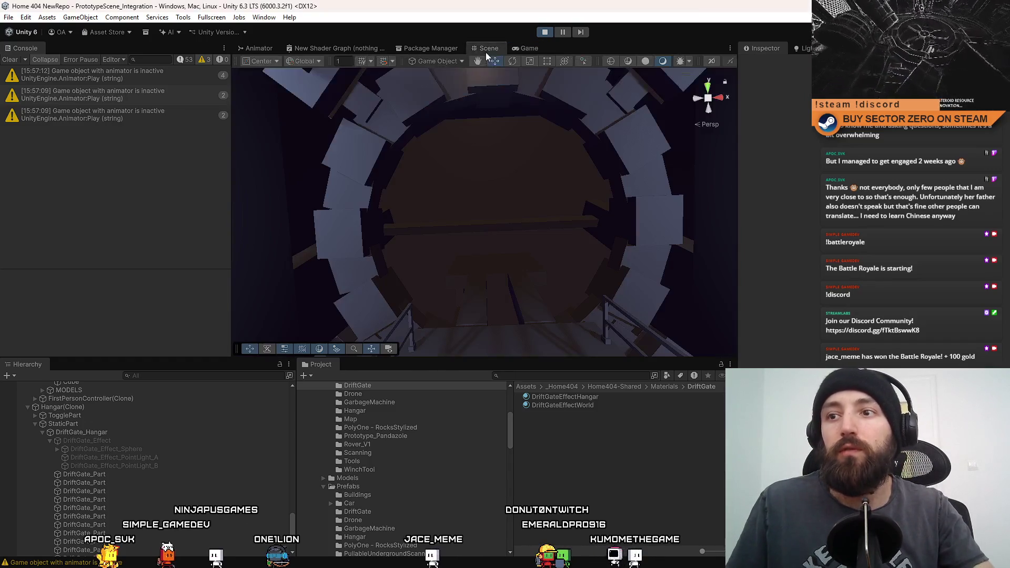
{"action": "left_click_drag", "start_coordinate": [319, 157], "coordinate": [493, 212]}
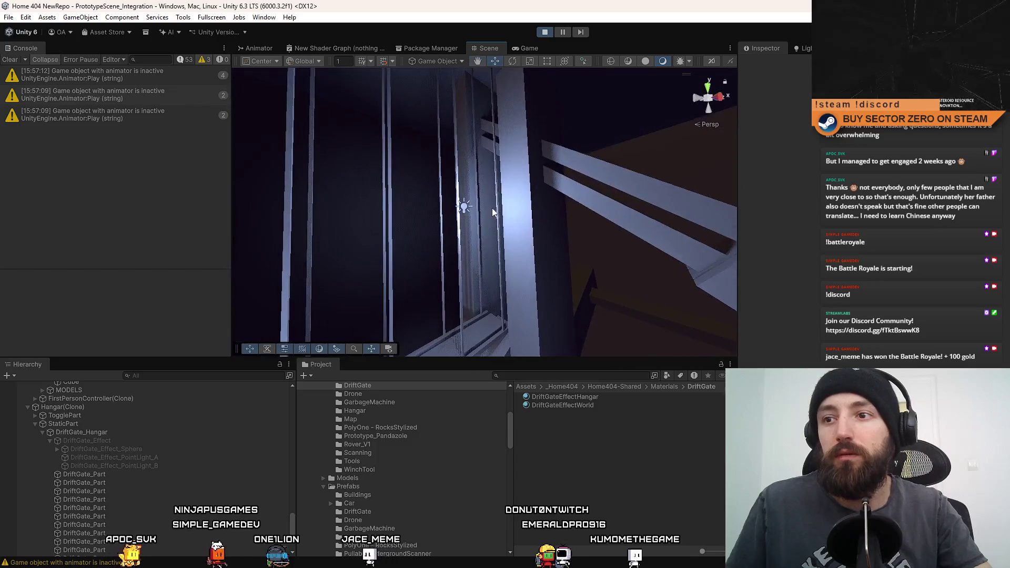
{"action": "left_click", "coordinate": [465, 209]}
{"action": "key", "text": "f"}
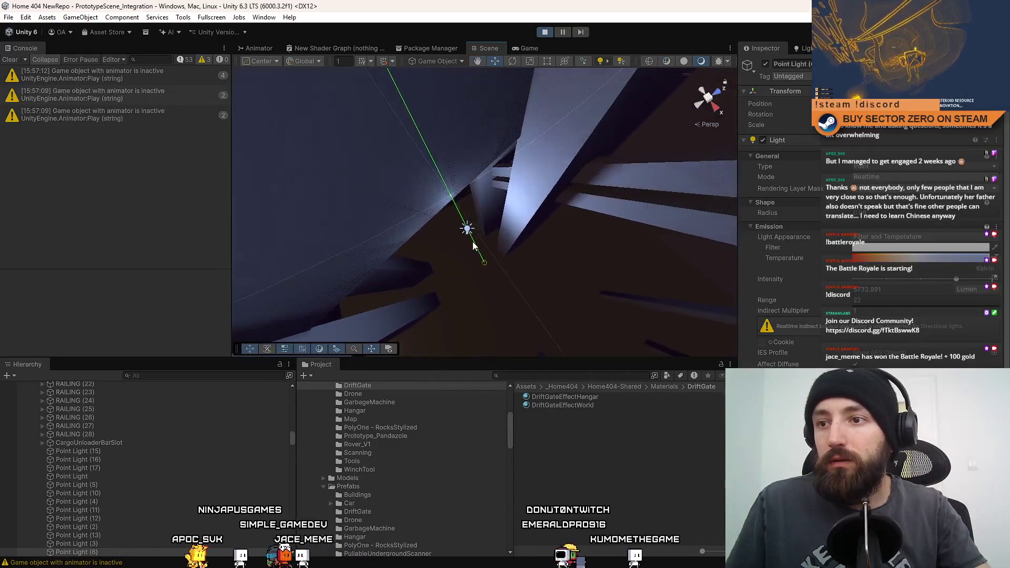
{"action": "mouse_move", "coordinate": [466, 229]}
{"action": "left_mouse_down"}
{"action": "mouse_move", "coordinate": [586, 253]}
{"action": "mouse_move", "coordinate": [573, 168]}
{"action": "mouse_move", "coordinate": [528, 198]}
{"action": "mouse_move", "coordinate": [537, 227]}
{"action": "mouse_move", "coordinate": [552, 195]}
{"action": "mouse_move", "coordinate": [513, 208]}
{"action": "mouse_move", "coordinate": [526, 158]}
{"action": "mouse_move", "coordinate": [517, 109]}
{"action": "mouse_move", "coordinate": [473, 134]}
{"action": "mouse_move", "coordinate": [359, 235]}
{"action": "mouse_move", "coordinate": [184, 230]}
{"action": "mouse_move", "coordinate": [621, 8]}
{"action": "left_mouse_up"}
- Toggle Point Light (6) off and on twice while watching the Game view FPS
{"action": "left_click", "coordinate": [529, 48]}
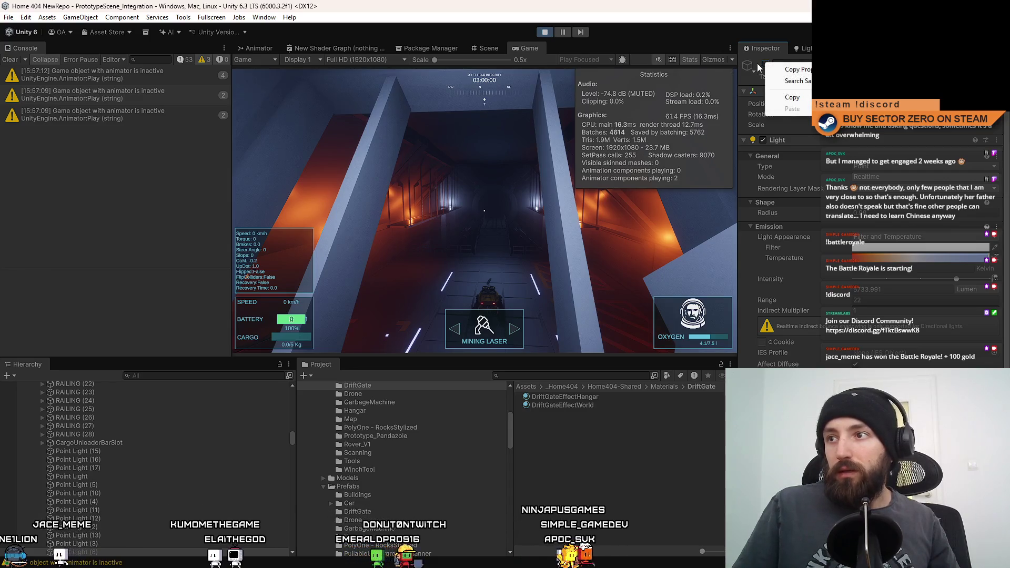
{"action": "left_click", "coordinate": [765, 65]}
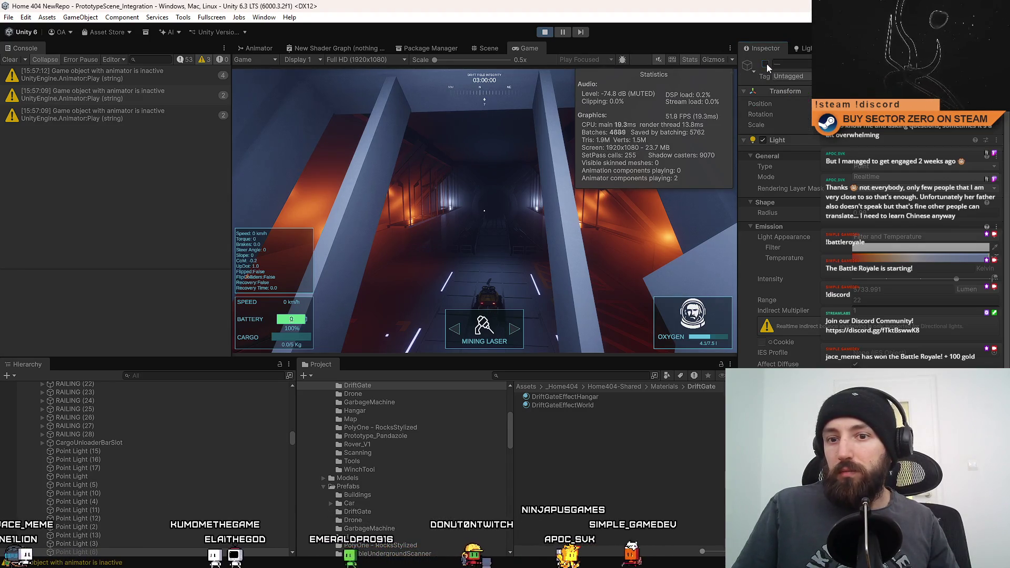
{"action": "left_click", "coordinate": [765, 64]}
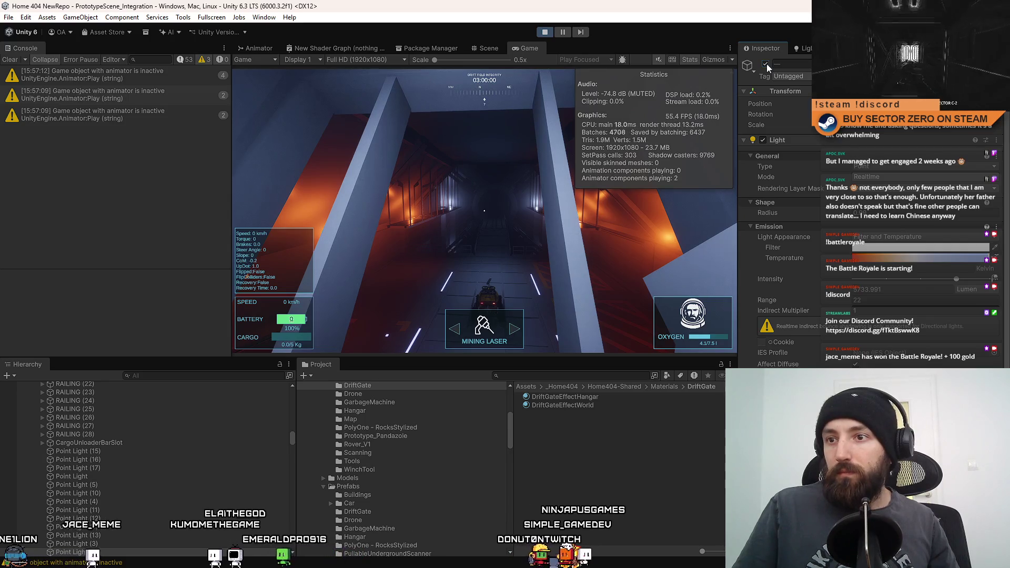
{"action": "left_click", "coordinate": [765, 64]}
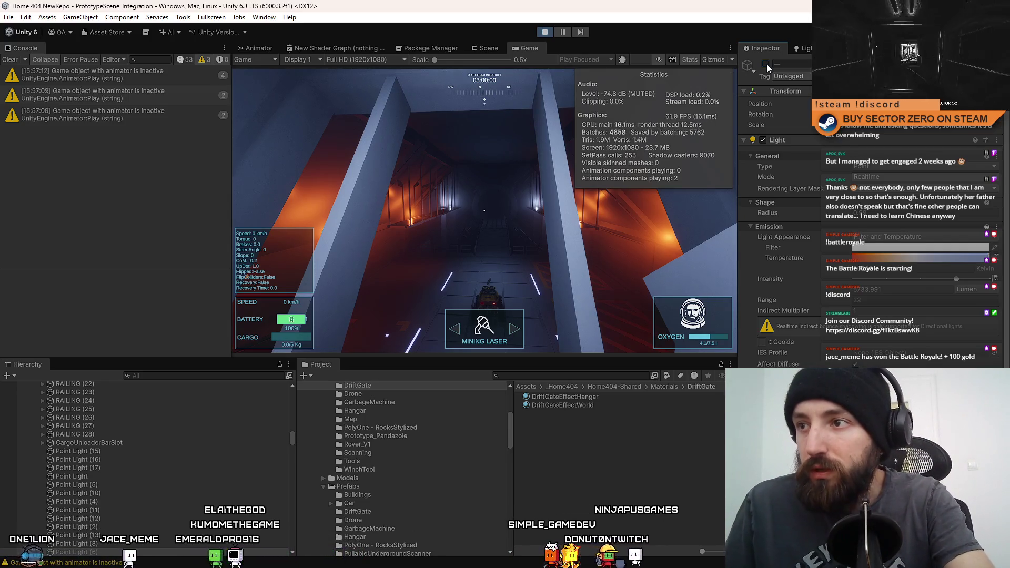
{"action": "left_click", "coordinate": [766, 64]}
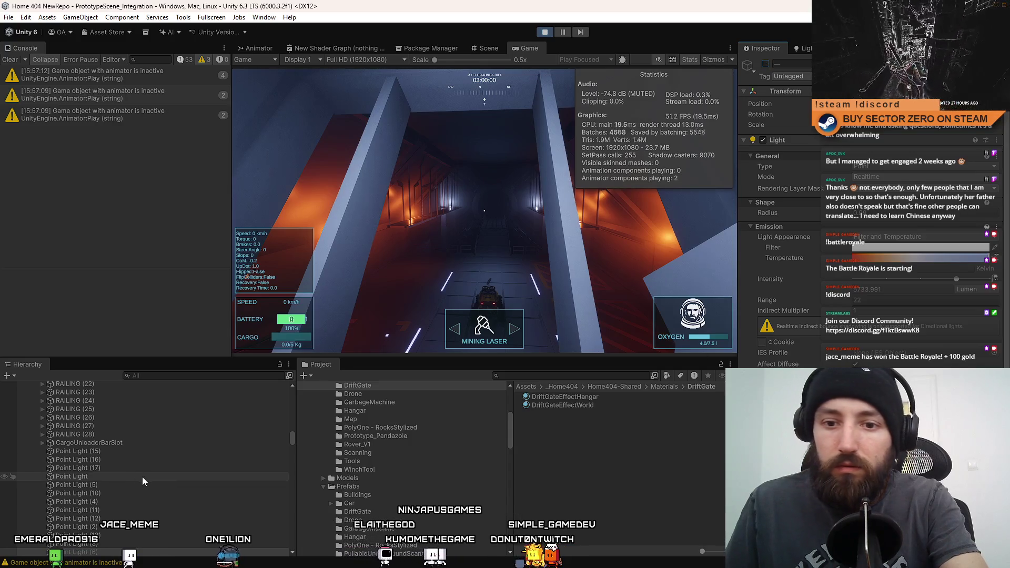
- Delete Point Lights (6) through (9) and return control to the running game
{"action": "scroll", "coordinate": [152, 500], "scroll_direction": "down", "scroll_amount": 3}
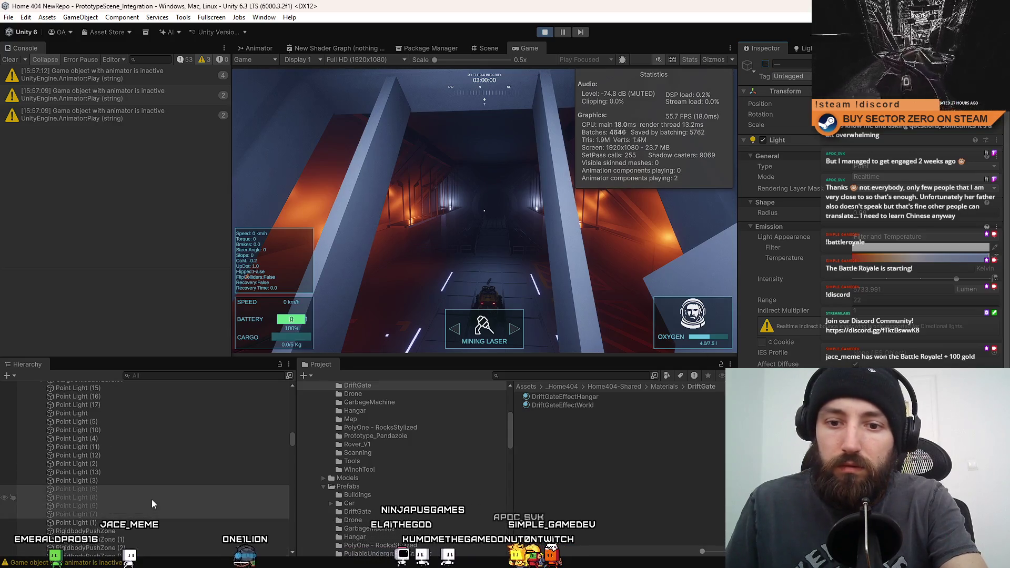
{"action": "left_click", "coordinate": [111, 515], "text": "shift"}
{"action": "key", "text": "Delete"}
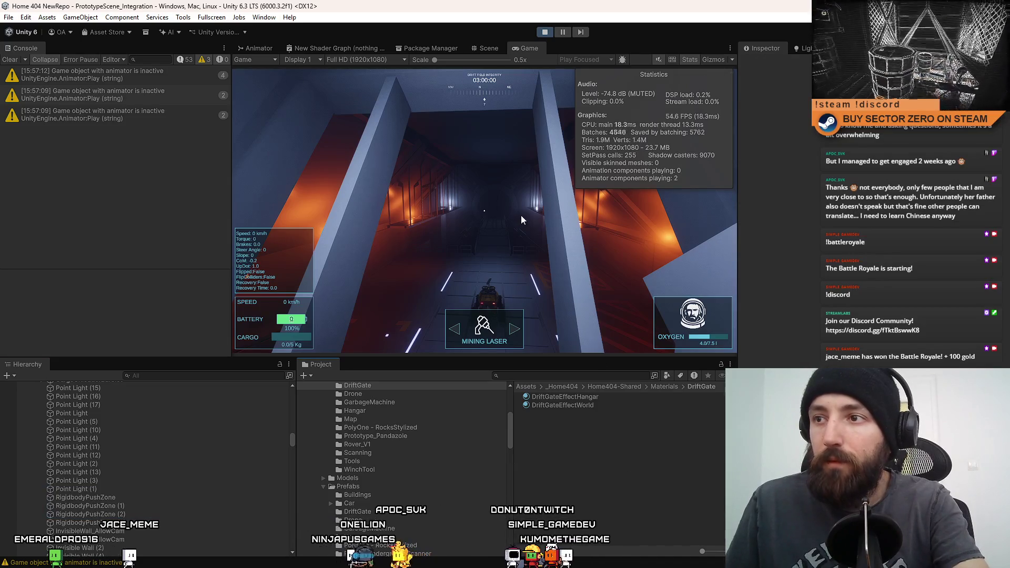
{"action": "left_click", "coordinate": [521, 216]}
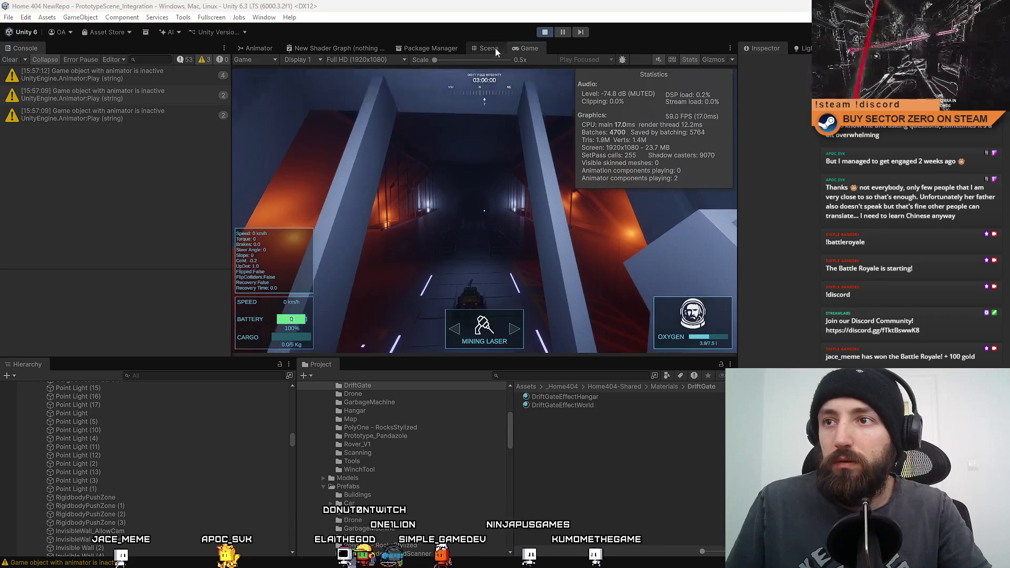
- Frame Point Light (11) in the Scene view and scroll to its shadow settings
{"action": "left_click", "coordinate": [494, 48]}
{"action": "mouse_move", "coordinate": [503, 114]}
{"action": "left_mouse_down"}
{"action": "mouse_move", "coordinate": [607, 223]}
{"action": "mouse_move", "coordinate": [468, 177]}
{"action": "mouse_move", "coordinate": [582, 232]}
{"action": "mouse_move", "coordinate": [571, 242]}
{"action": "mouse_move", "coordinate": [605, 221]}
{"action": "left_mouse_up"}
{"action": "key", "text": "ctrl+z"}
{"action": "key", "text": "f"}
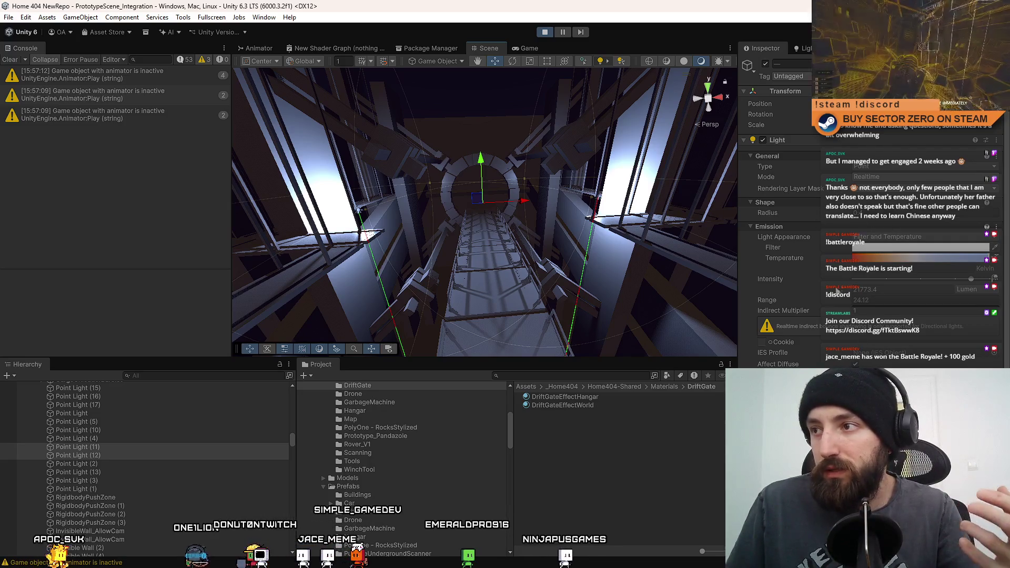
{"action": "scroll", "coordinate": [779, 211], "scroll_direction": "down", "scroll_amount": 10}
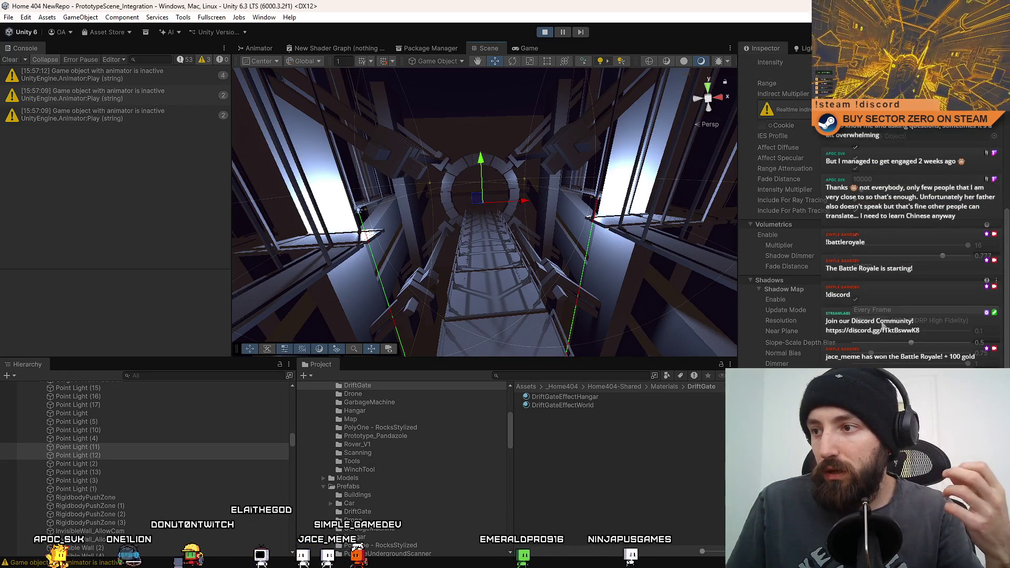
- Toggle Point Light (11)'s shadows on and off repeatedly to compare, then return to the Game view
{"action": "left_click", "coordinate": [855, 299]}
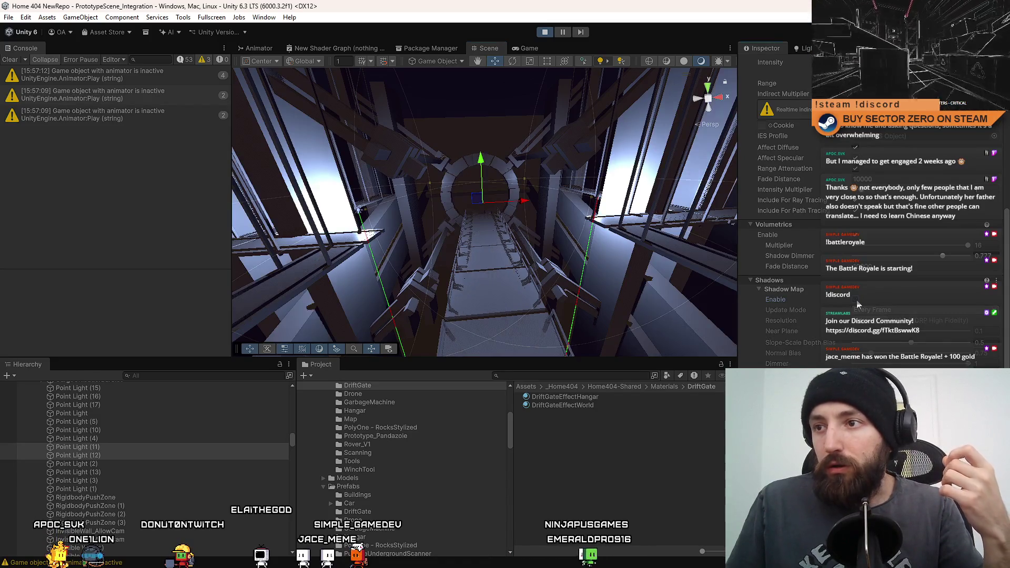
{"action": "left_click", "coordinate": [855, 299]}
{"action": "left_click", "coordinate": [855, 299]}
{"action": "left_click", "coordinate": [855, 299]}
{"action": "left_click", "coordinate": [855, 300]}
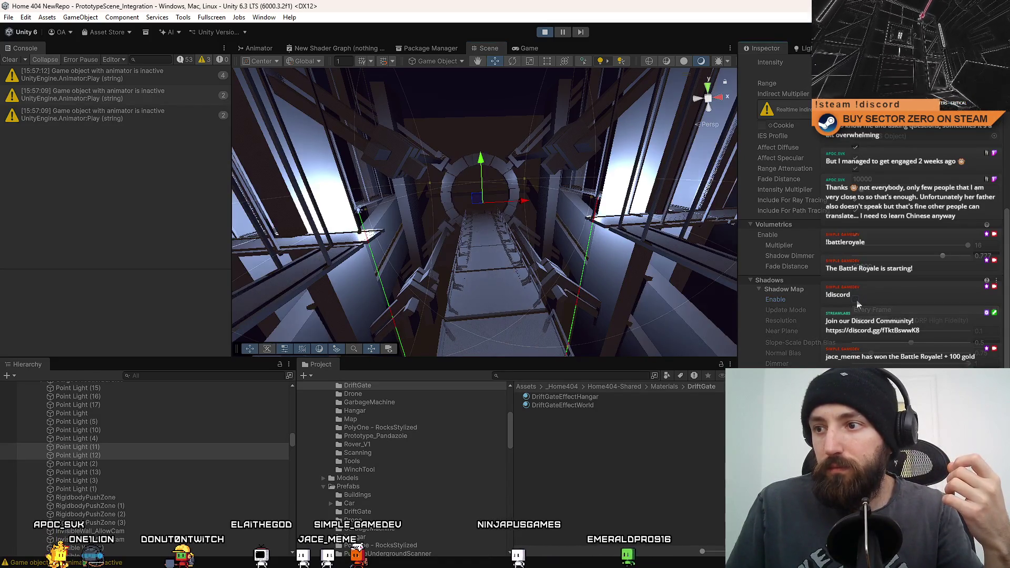
{"action": "left_click", "coordinate": [855, 300]}
{"action": "left_click", "coordinate": [855, 299]}
{"action": "left_click", "coordinate": [607, 472]}
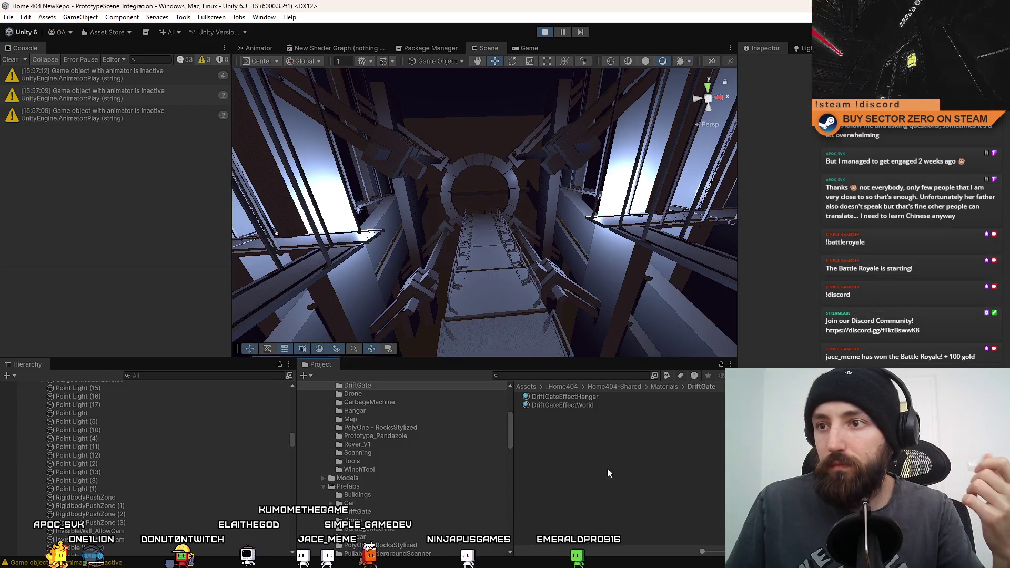
{"action": "left_click", "coordinate": [526, 48]}
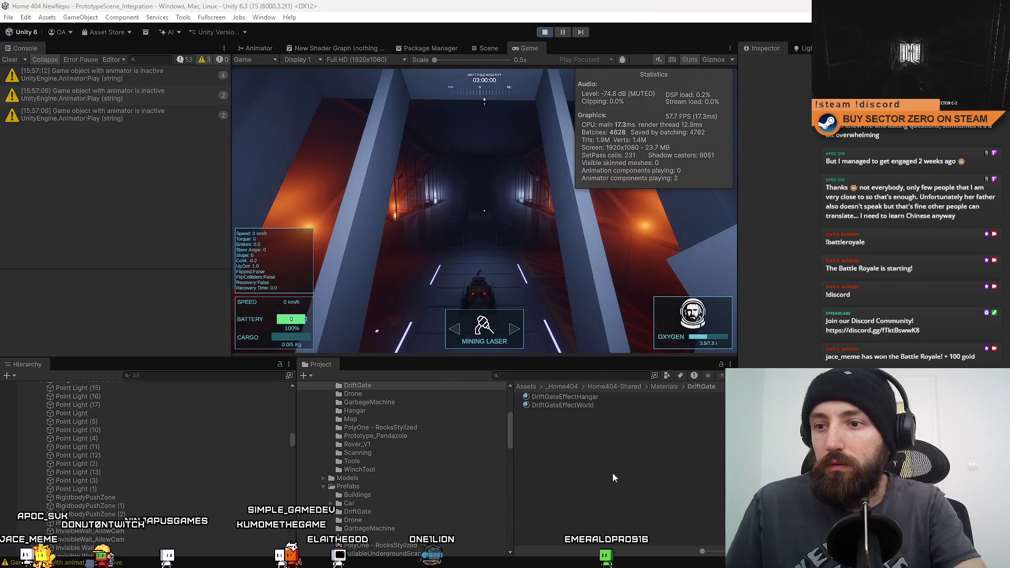
- Play fullscreen with F10 and walk forward into the orange-lit hangar room
{"action": "key", "text": "F10"}
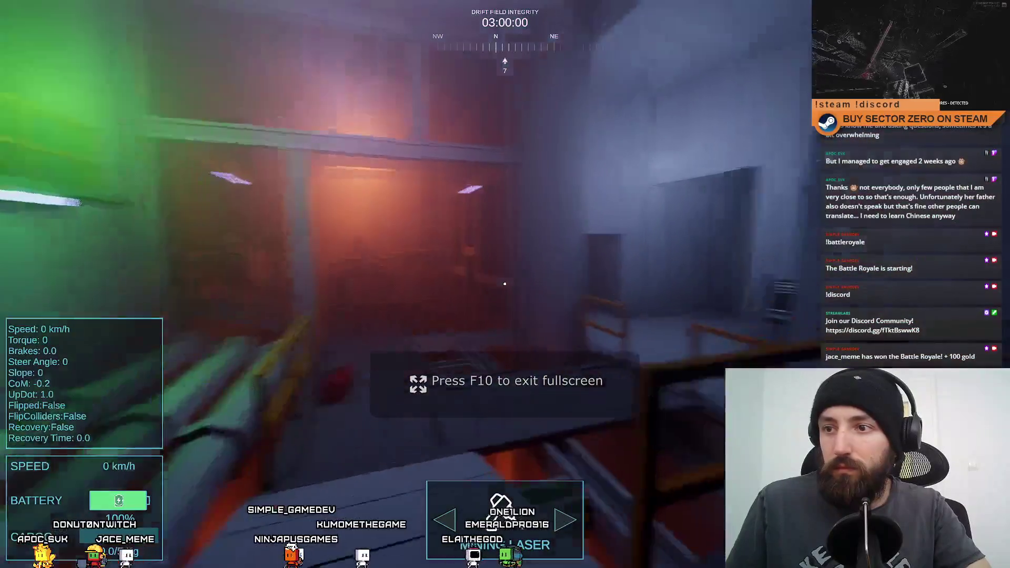
{"action": "key", "text": "w"}
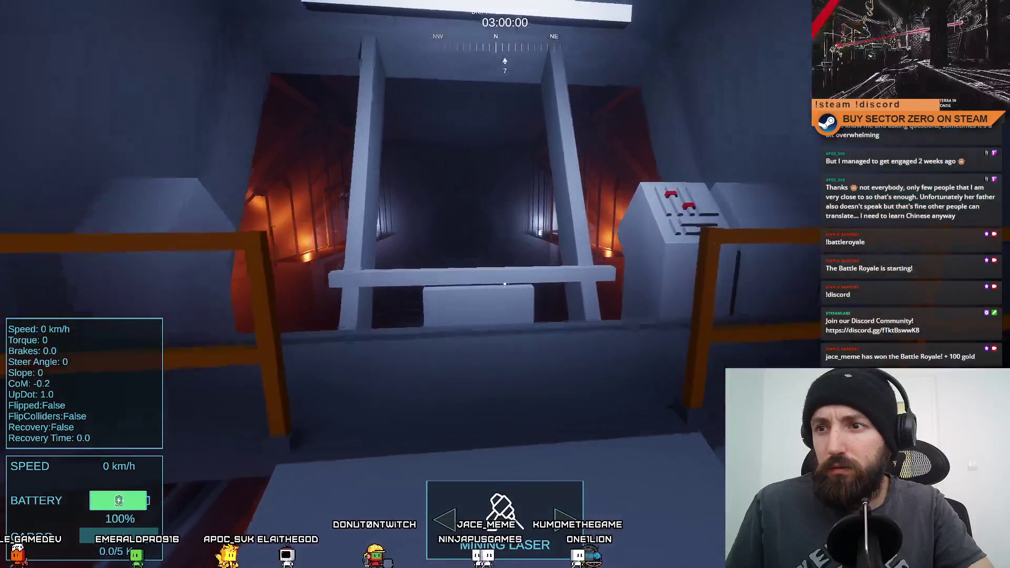
- Select and delete hangar Point Lights 11, 12, 13, 16 and 17
{"action": "key", "text": "Escape"}
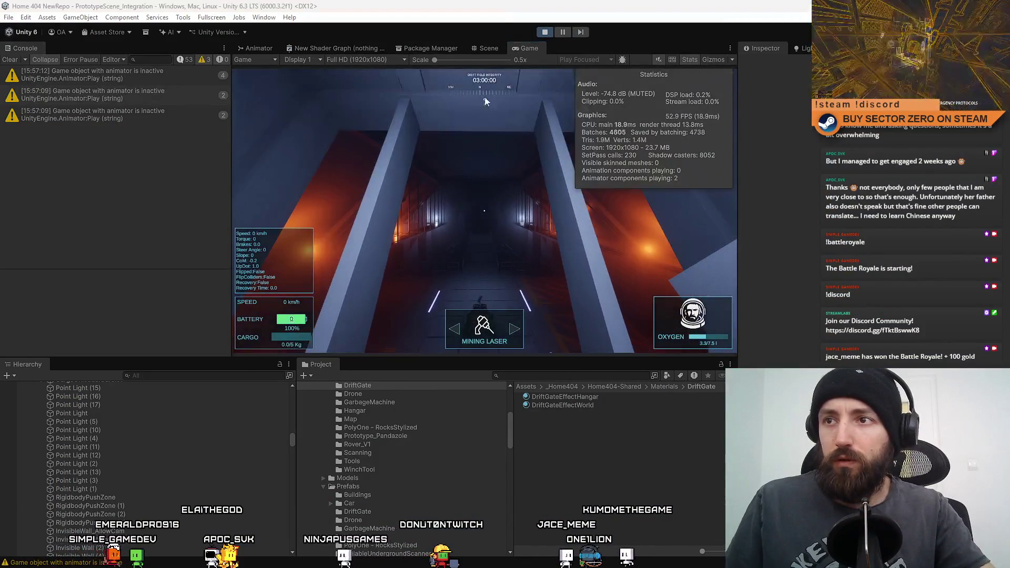
{"action": "left_click", "coordinate": [488, 47]}
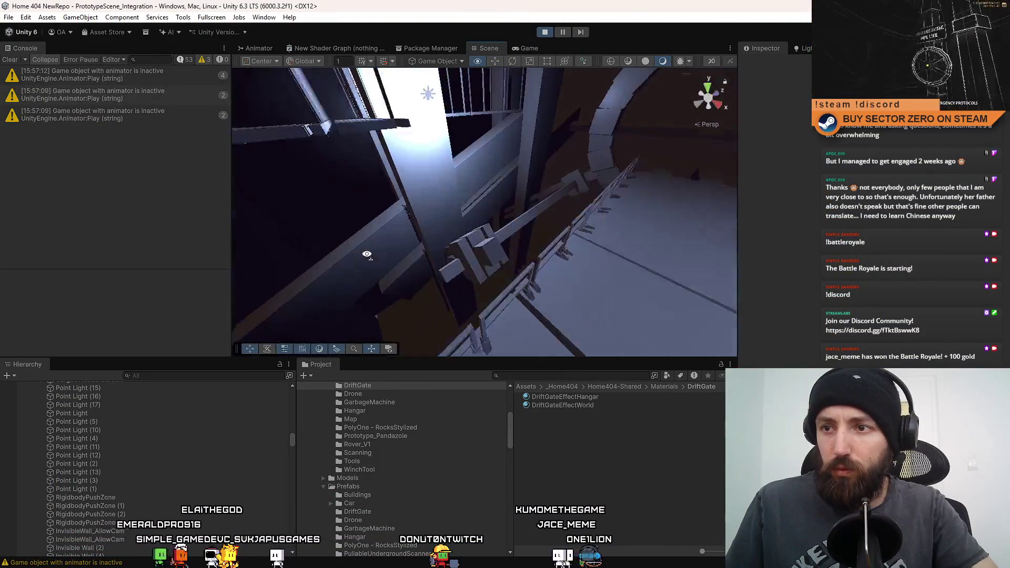
{"action": "left_click", "coordinate": [417, 178]}
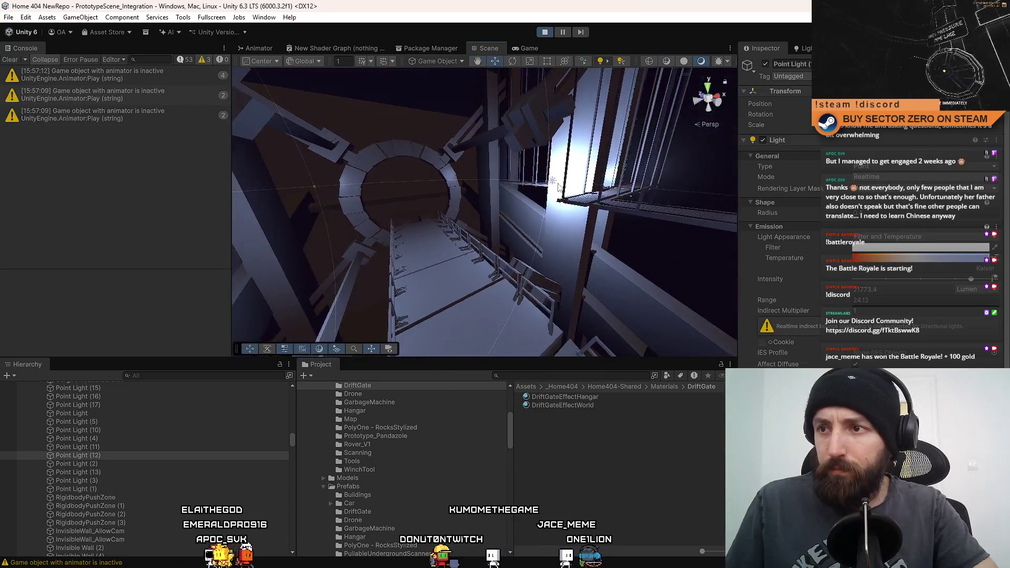
{"action": "key", "text": "f"}
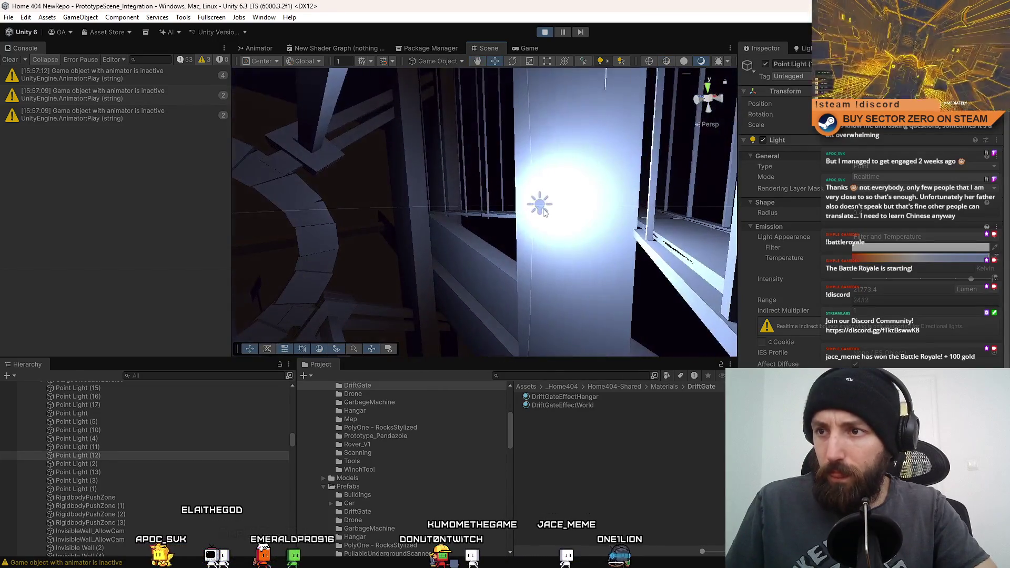
{"action": "left_click_drag", "start_coordinate": [543, 210], "coordinate": [496, 291]}
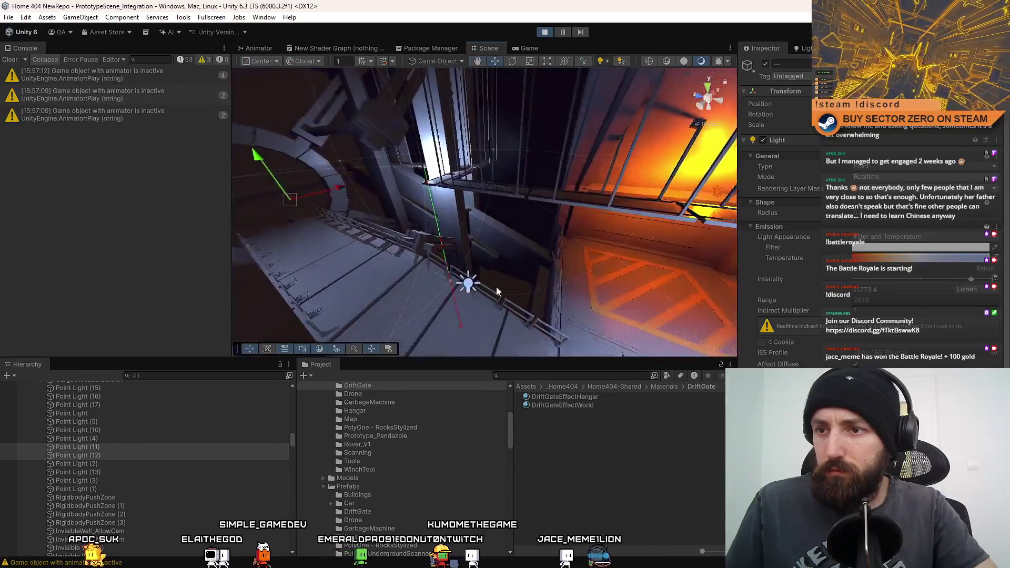
{"action": "left_click", "coordinate": [468, 286]}
{"action": "key", "text": "f"}
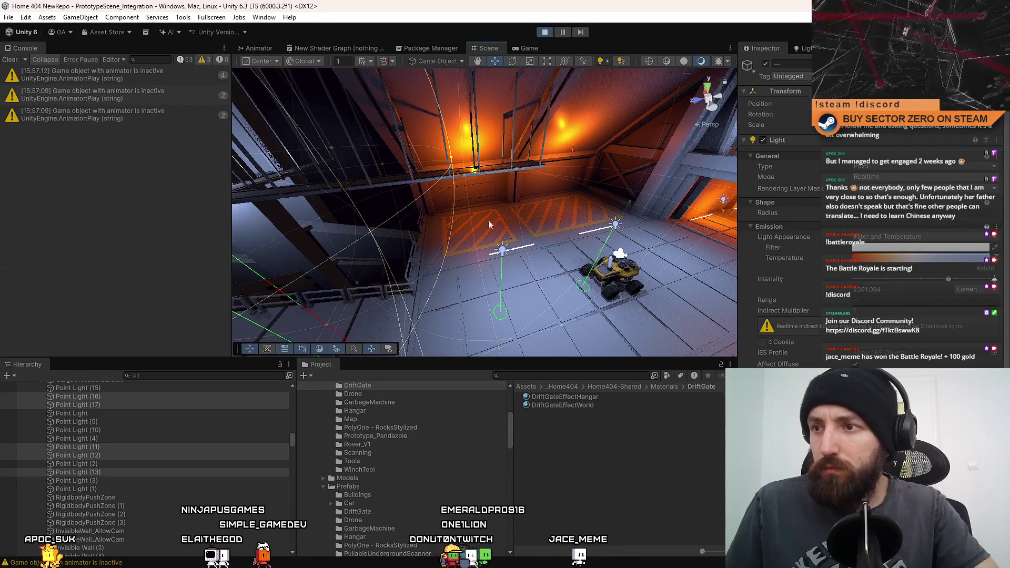
{"action": "mouse_move", "coordinate": [489, 225]}
{"action": "left_mouse_down"}
{"action": "mouse_move", "coordinate": [412, 181]}
{"action": "mouse_move", "coordinate": [526, 162]}
{"action": "mouse_move", "coordinate": [499, 163]}
{"action": "left_mouse_up"}
{"action": "key", "text": "Delete"}
- Delete Point Light (15) too, checking the darker hangar in the running game
{"action": "left_click", "coordinate": [498, 163]}
{"action": "left_click_drag", "start_coordinate": [477, 214], "coordinate": [540, 195]}
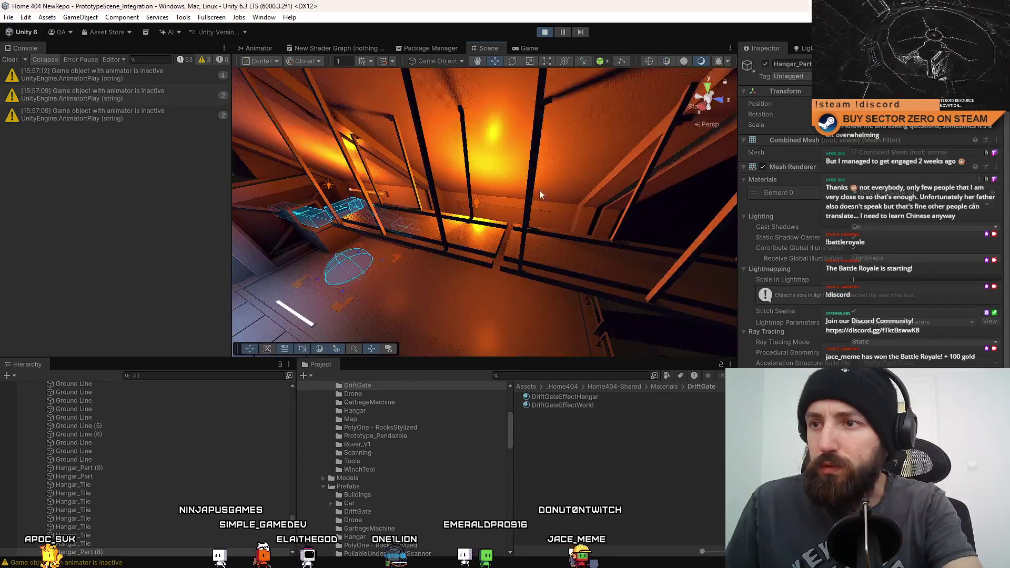
{"action": "mouse_move", "coordinate": [477, 205]}
{"action": "left_mouse_down"}
{"action": "mouse_move", "coordinate": [512, 236]}
{"action": "mouse_move", "coordinate": [494, 174]}
{"action": "mouse_move", "coordinate": [510, 221]}
{"action": "mouse_move", "coordinate": [533, 218]}
{"action": "mouse_move", "coordinate": [562, 150]}
{"action": "left_mouse_up"}
{"action": "left_click", "coordinate": [520, 49]}
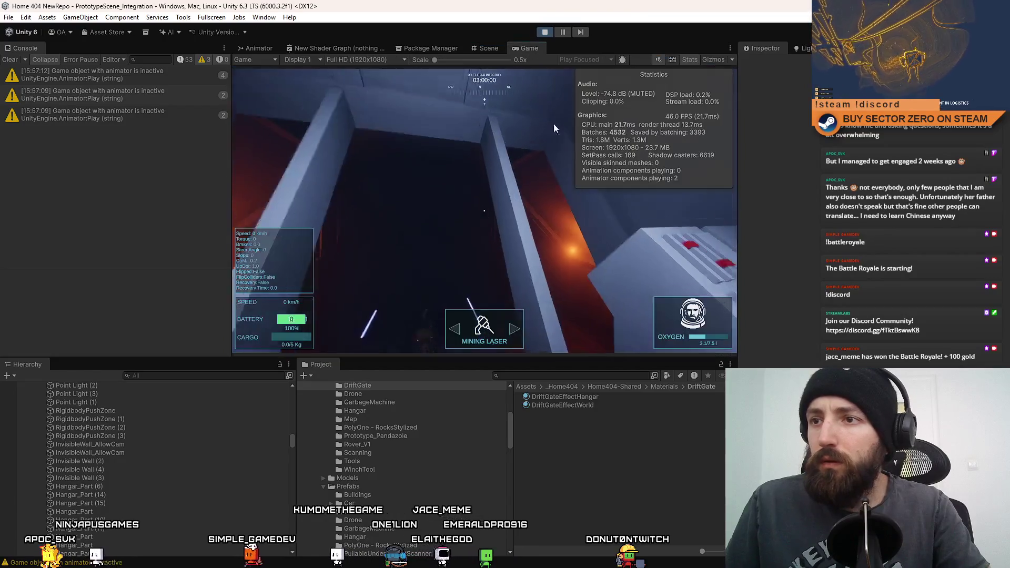
{"action": "left_click", "coordinate": [486, 48]}
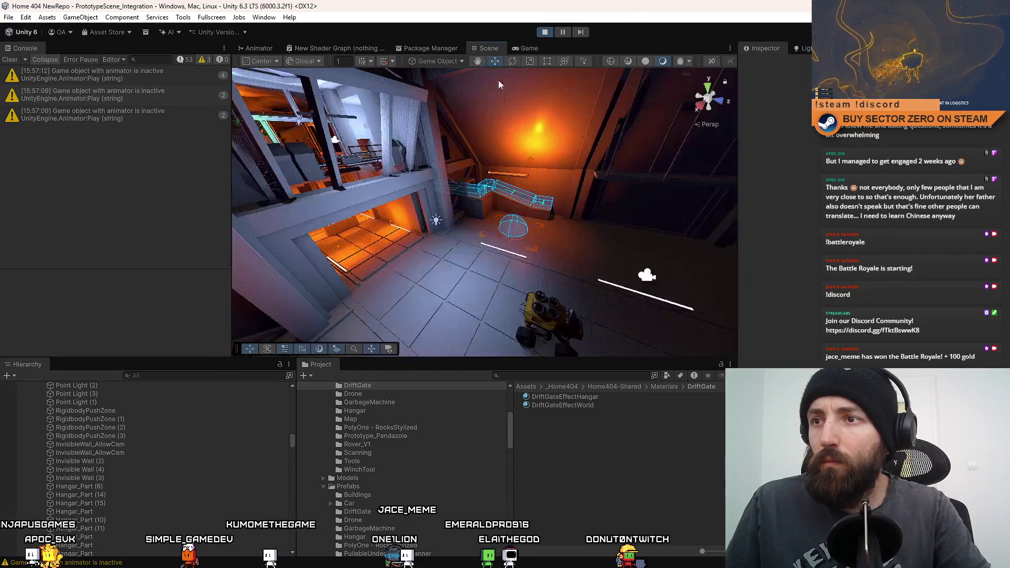
{"action": "mouse_move", "coordinate": [531, 165]}
{"action": "left_mouse_down"}
{"action": "mouse_move", "coordinate": [530, 232]}
{"action": "mouse_move", "coordinate": [405, 246]}
{"action": "left_mouse_up"}
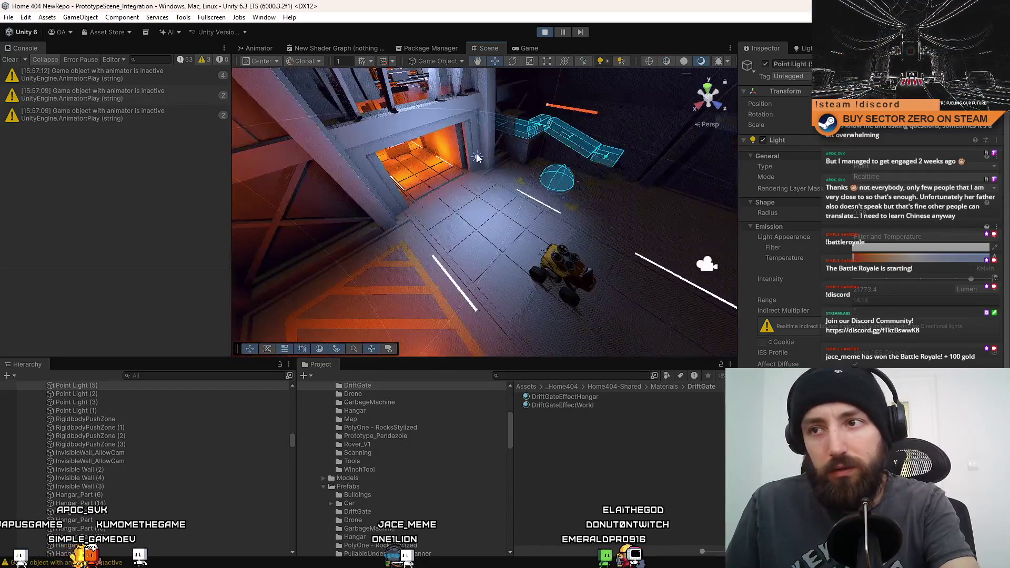
{"action": "left_click", "coordinate": [477, 157]}
{"action": "key", "text": "Delete"}
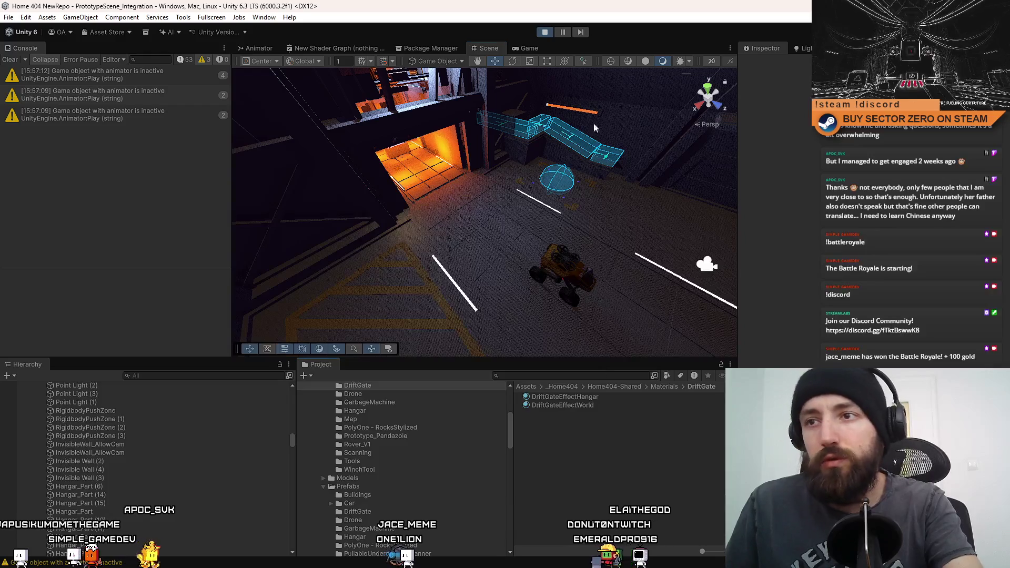
{"action": "left_click", "coordinate": [516, 50]}
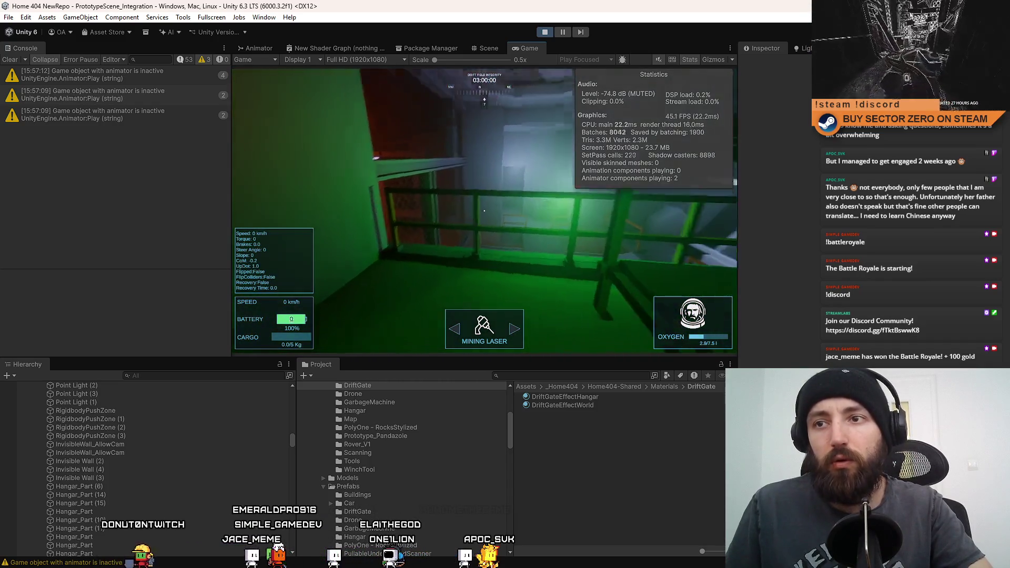
- Back in the Scene view, select a point light in the green-lit office room
{"action": "left_click", "coordinate": [485, 48]}
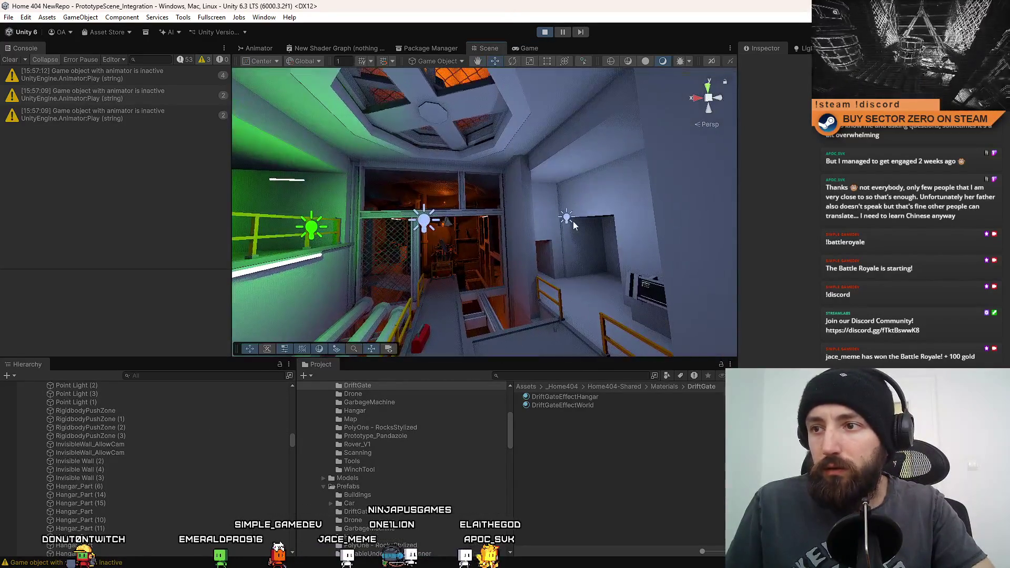
{"action": "left_click", "coordinate": [567, 218]}
- Select office Point Lights (18) through (15) together and scroll to their Shadows settings
{"action": "scroll", "coordinate": [172, 443], "scroll_direction": "up", "scroll_amount": 4}
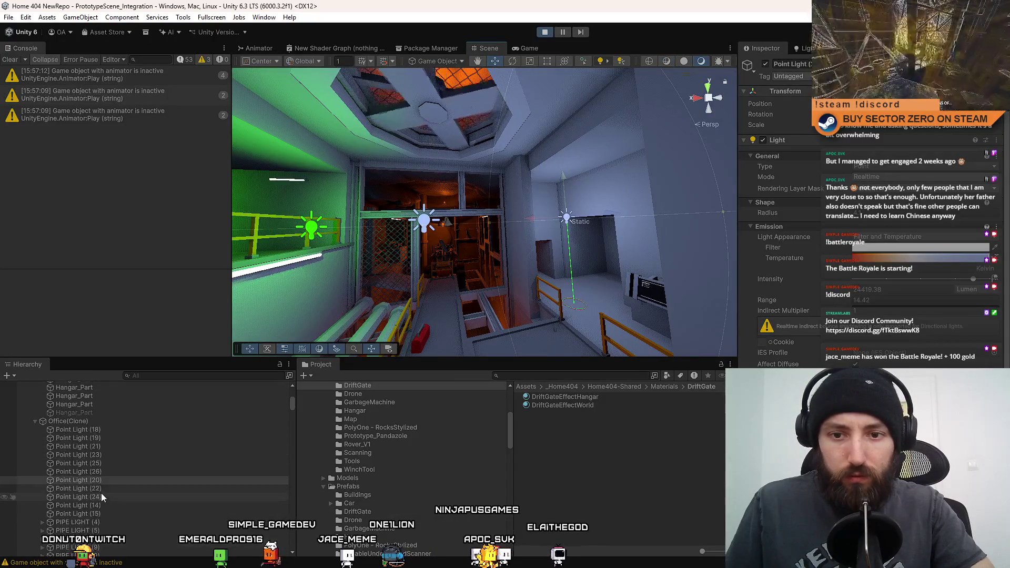
{"action": "left_click", "coordinate": [114, 430]}
{"action": "left_click", "coordinate": [100, 512], "text": "shift"}
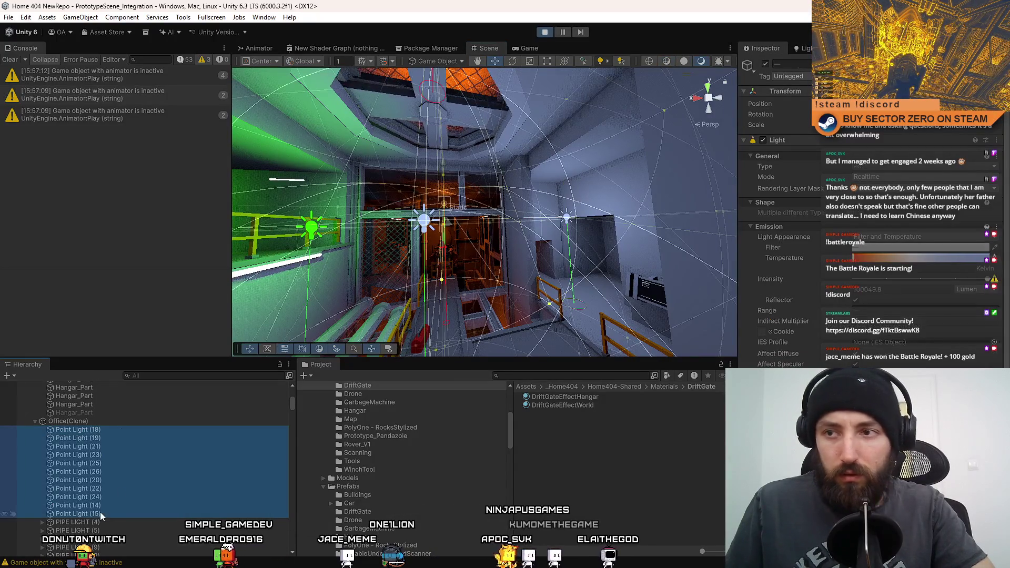
{"action": "left_click", "coordinate": [513, 52]}
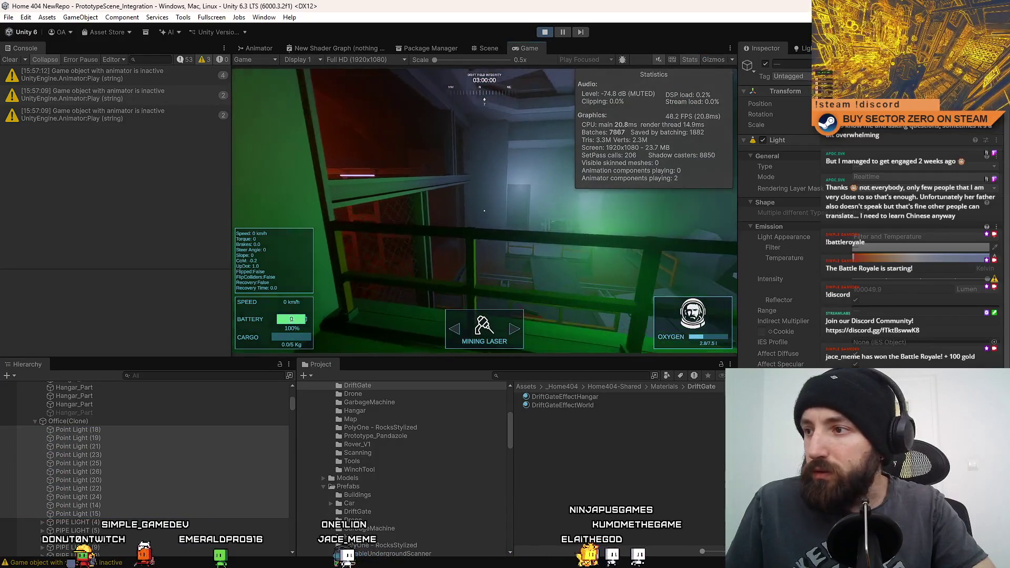
{"action": "scroll", "coordinate": [1005, 311], "scroll_direction": "down", "scroll_amount": 5}
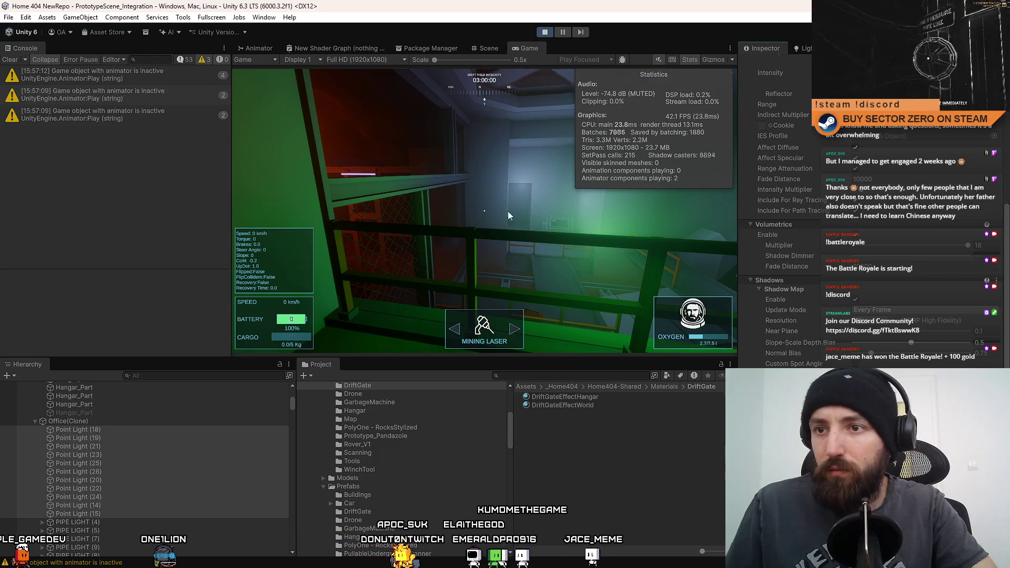
{"action": "left_click", "coordinate": [508, 215]}
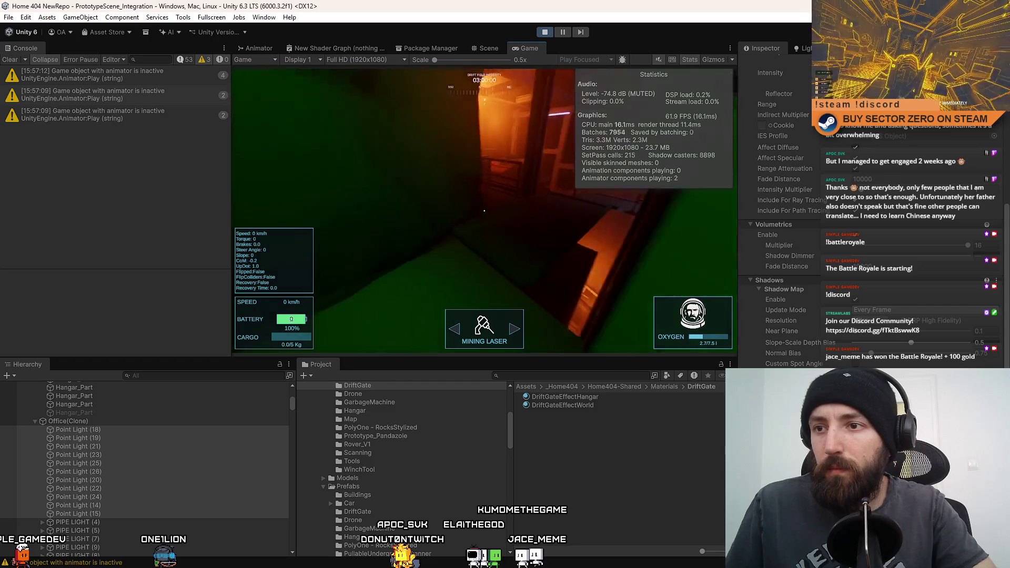
- Walk through the office toward the green-lit wall, briefly going fullscreen with F10
{"action": "key", "text": "w"}
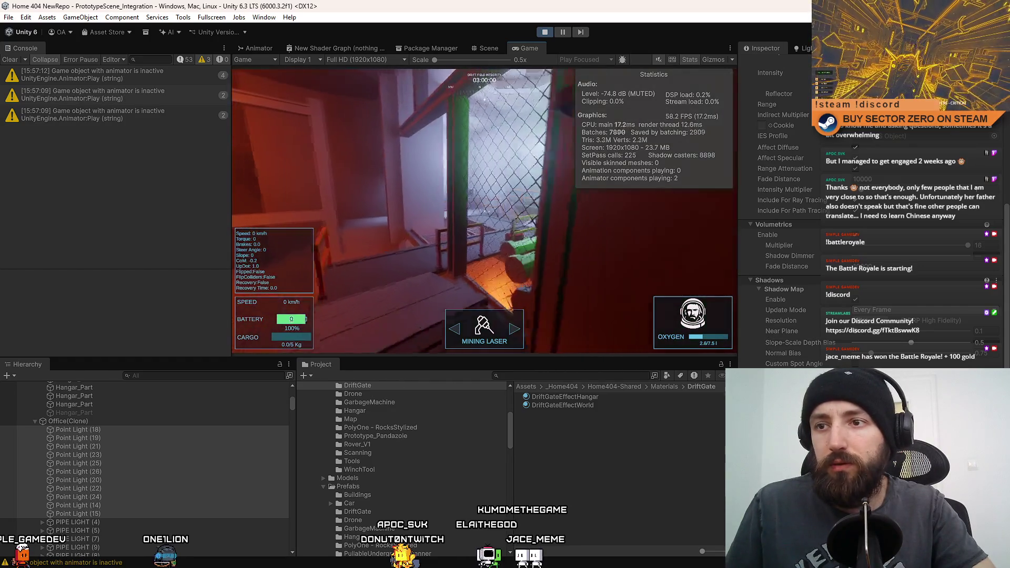
{"action": "key", "text": "w"}
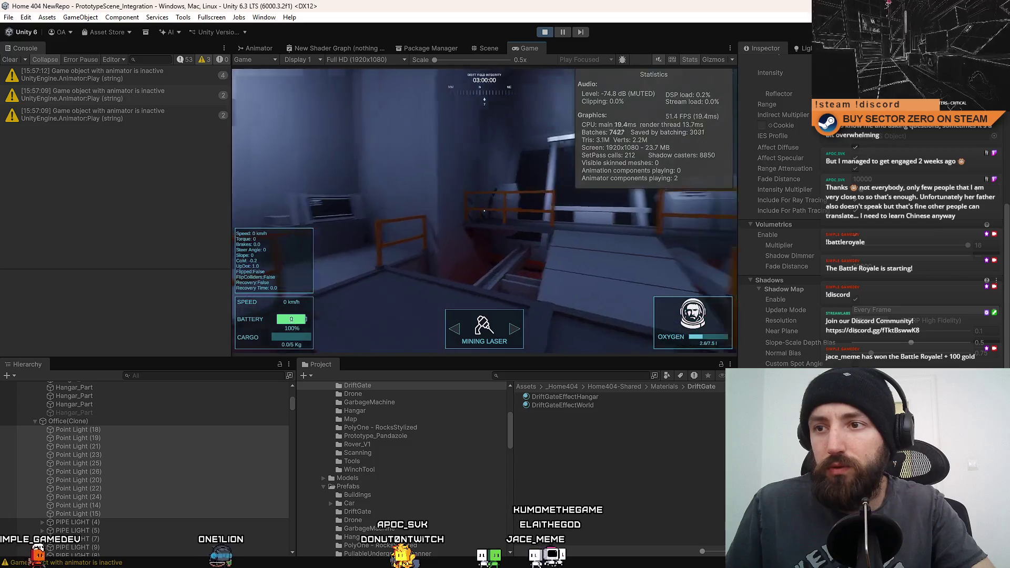
{"action": "key", "text": "F10"}
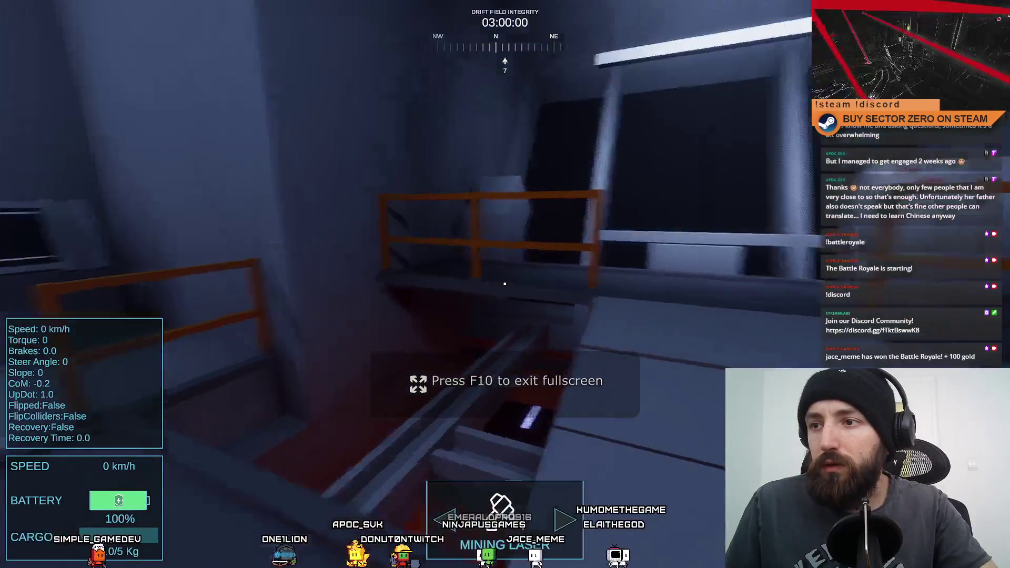
{"action": "key", "text": "w"}
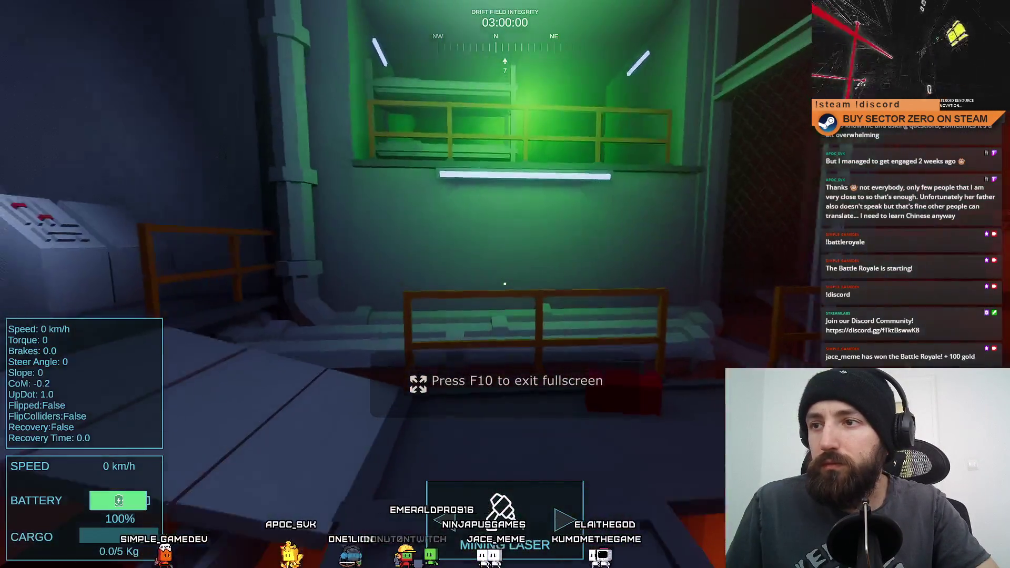
{"action": "key", "text": "w"}
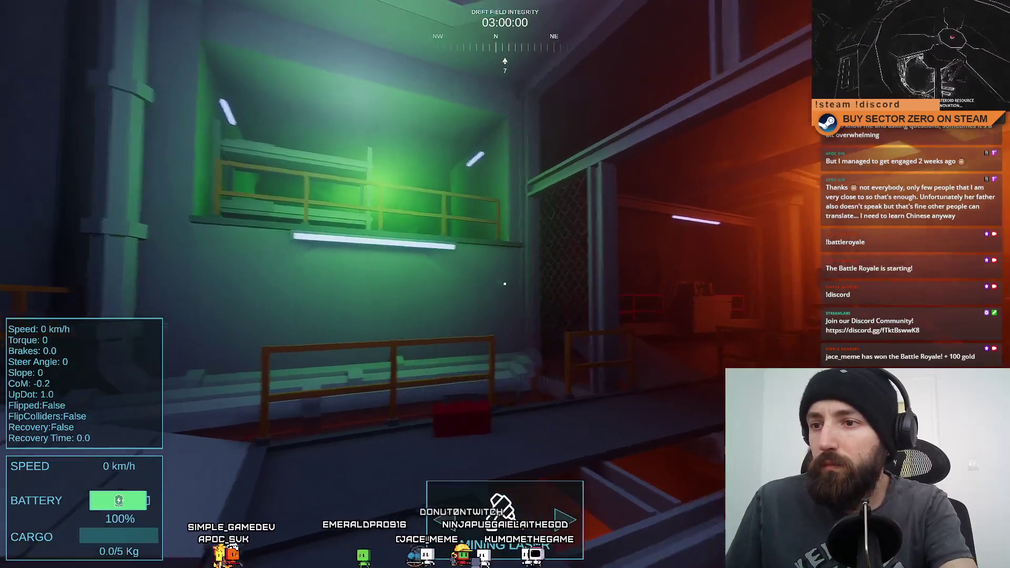
{"action": "key", "text": "F10"}
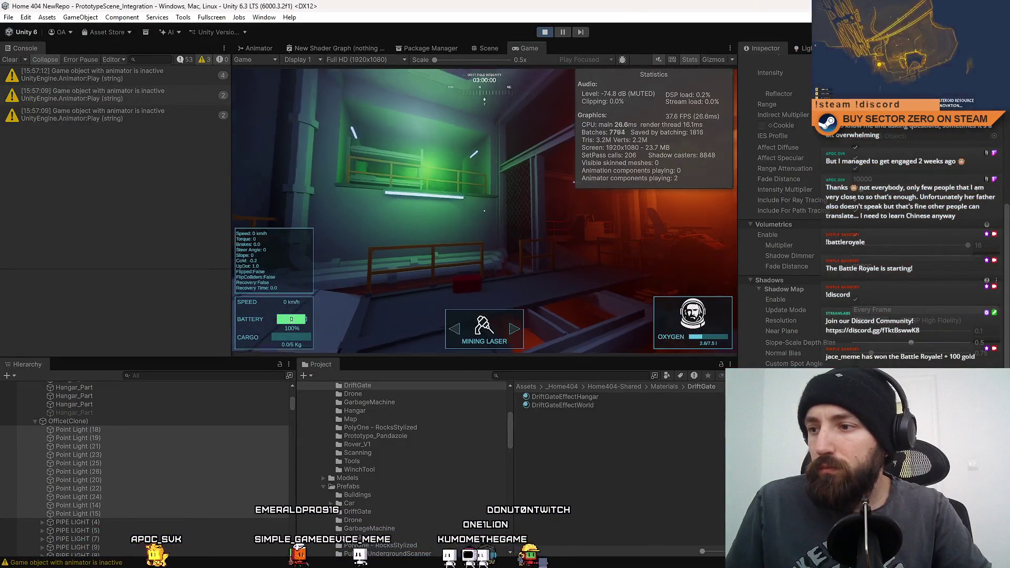
{"action": "key", "text": "w"}
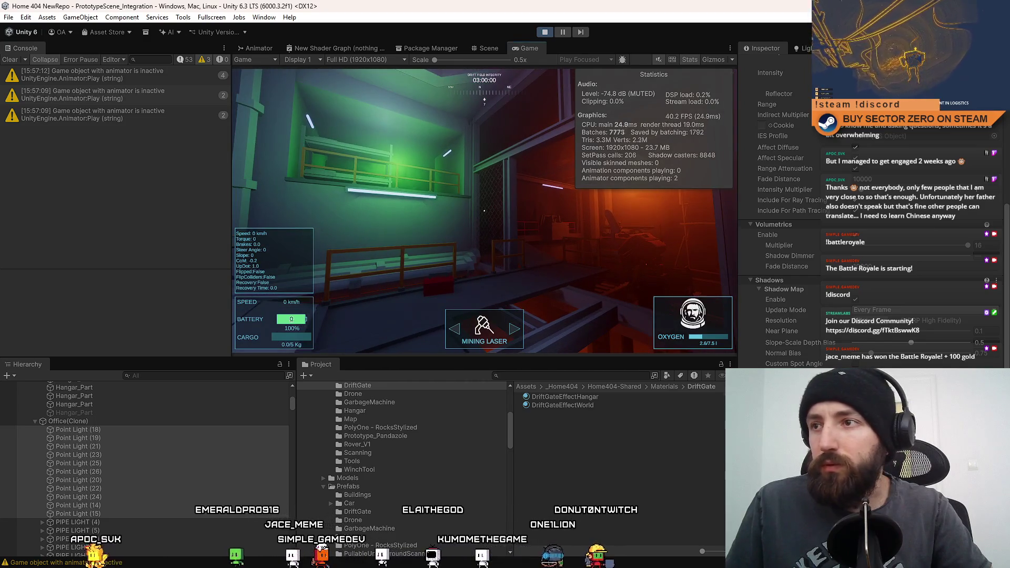
{"action": "key", "text": "w"}
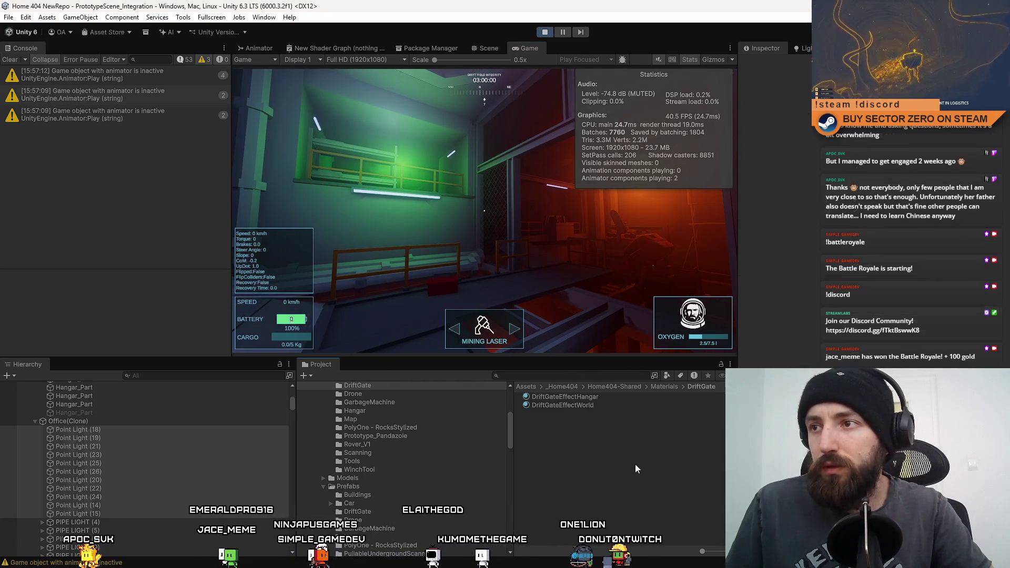
{"action": "left_click", "coordinate": [635, 464]}
{"action": "key", "text": "ctrl+z"}
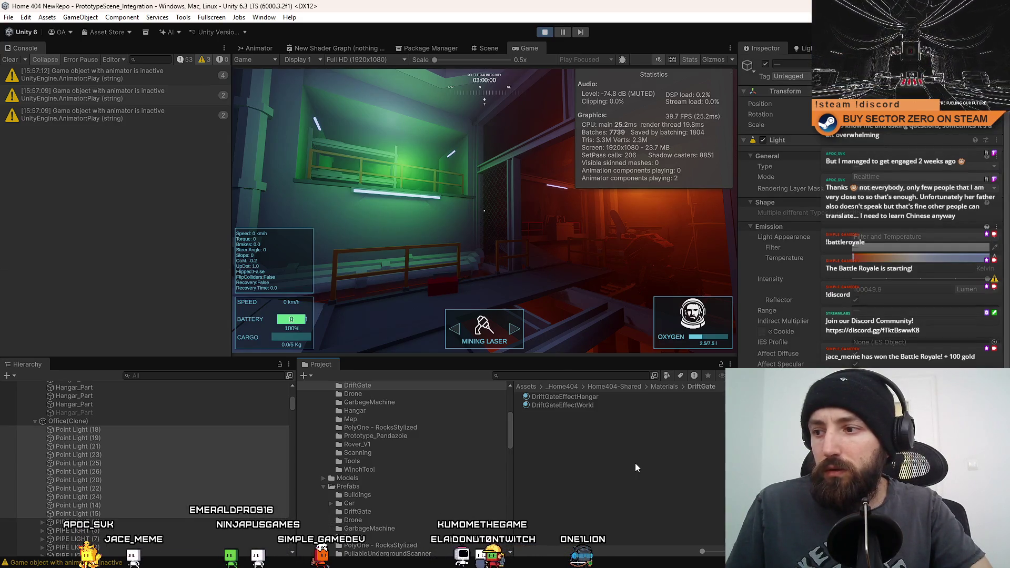
{"action": "scroll", "coordinate": [867, 210], "scroll_direction": "down", "scroll_amount": 5}
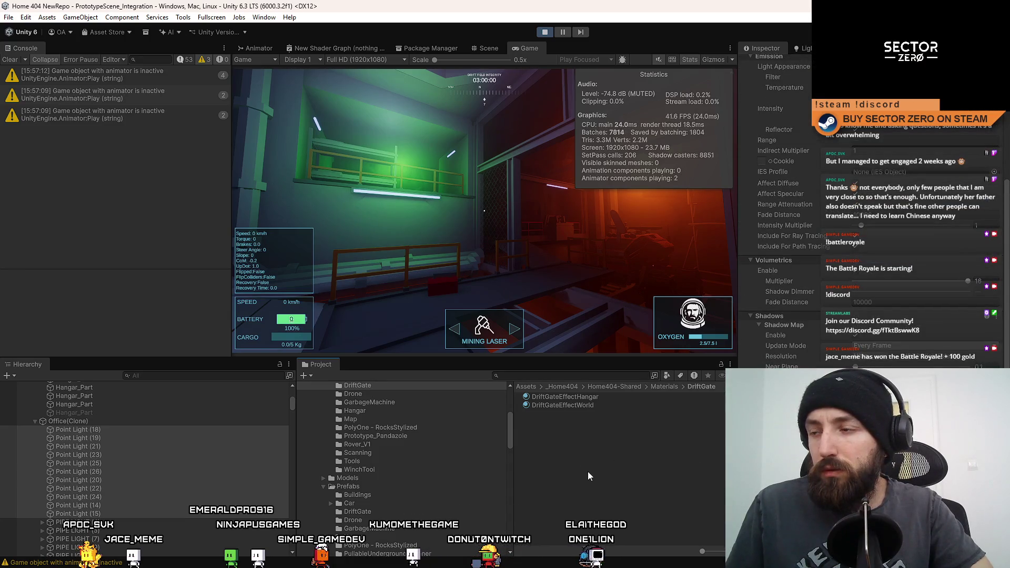
{"action": "left_click", "coordinate": [603, 465]}
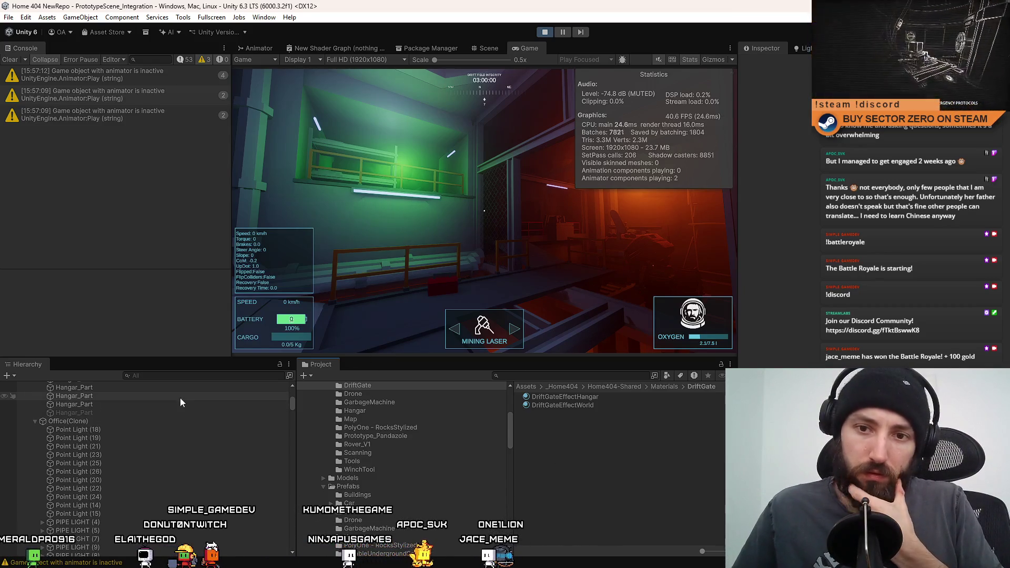
- Select the office point lights from Point Light (18) down and change their shadow map resolution
{"action": "left_click", "coordinate": [126, 429]}
{"action": "left_click", "coordinate": [110, 513], "text": "shift"}
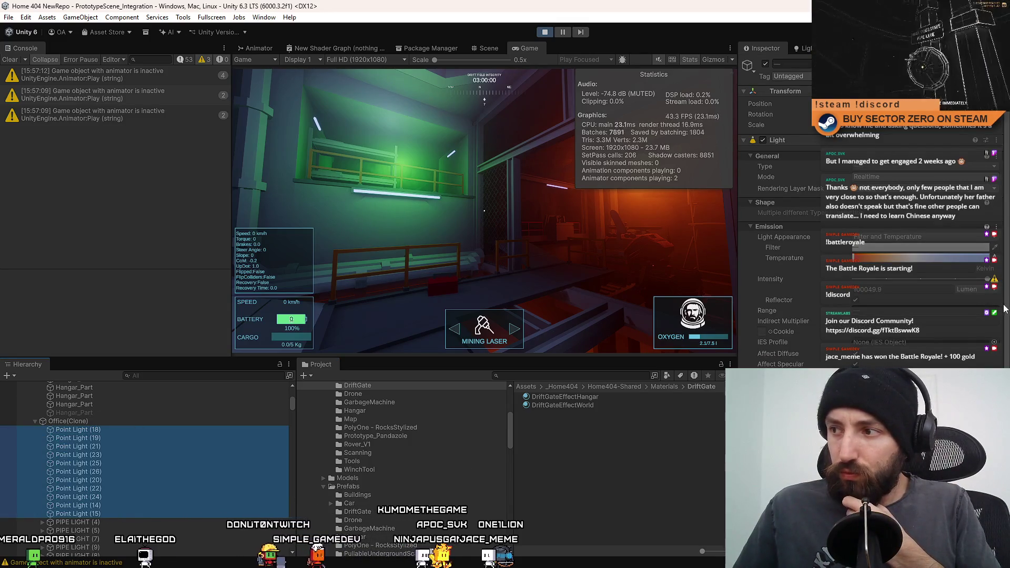
{"action": "left_click_drag", "start_coordinate": [1003, 309], "coordinate": [1003, 373]}
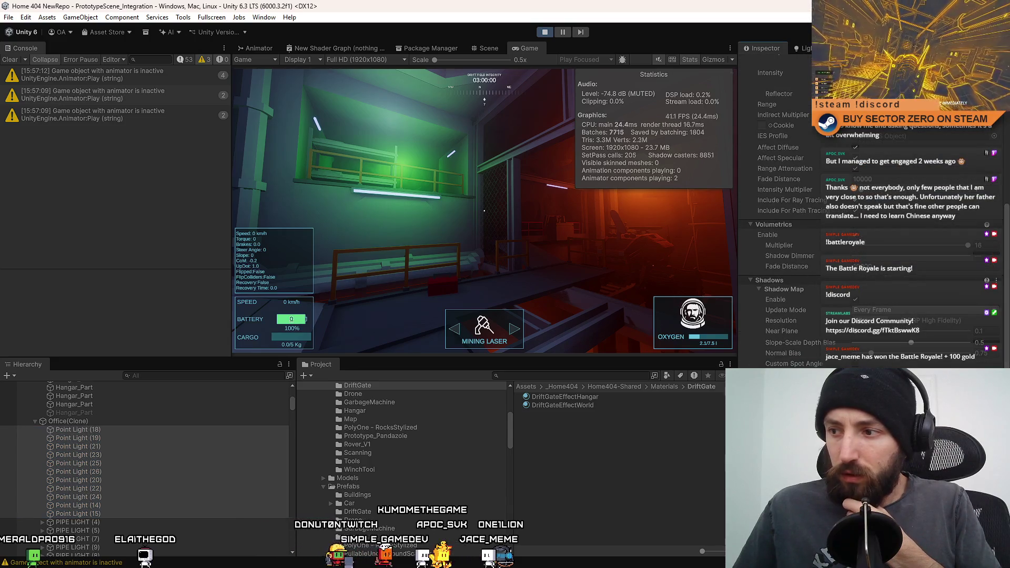
{"action": "left_click", "coordinate": [884, 322]}
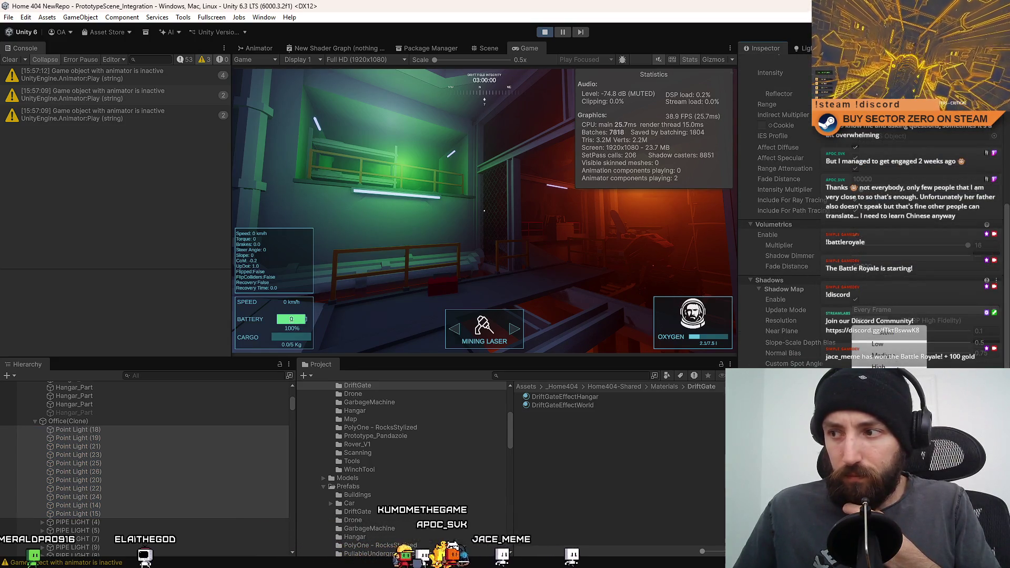
{"action": "left_click", "coordinate": [878, 367]}
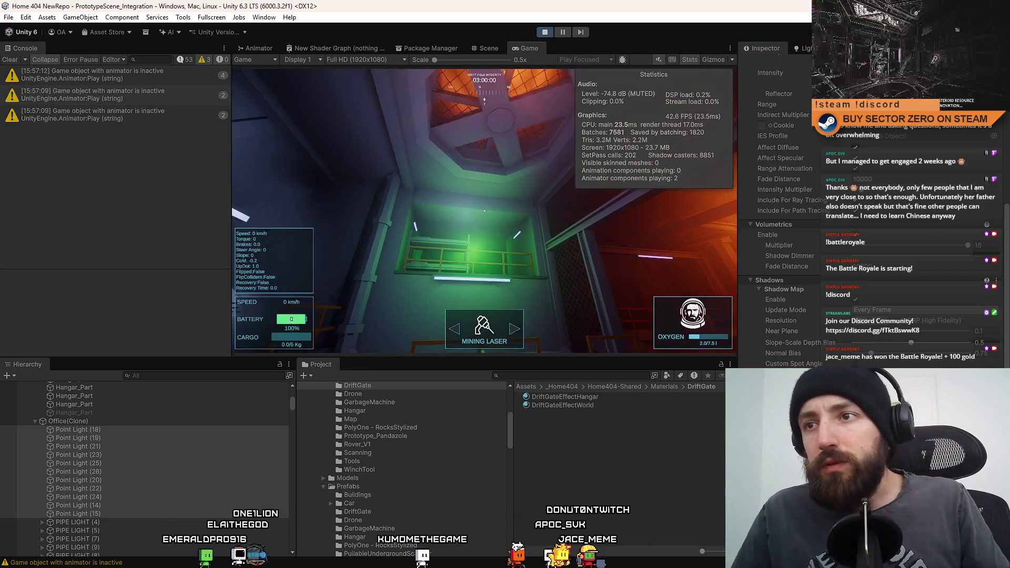
- Preview the running game fullscreen with F10, then reopen the shadow map resolution choices
{"action": "key", "text": "F10"}
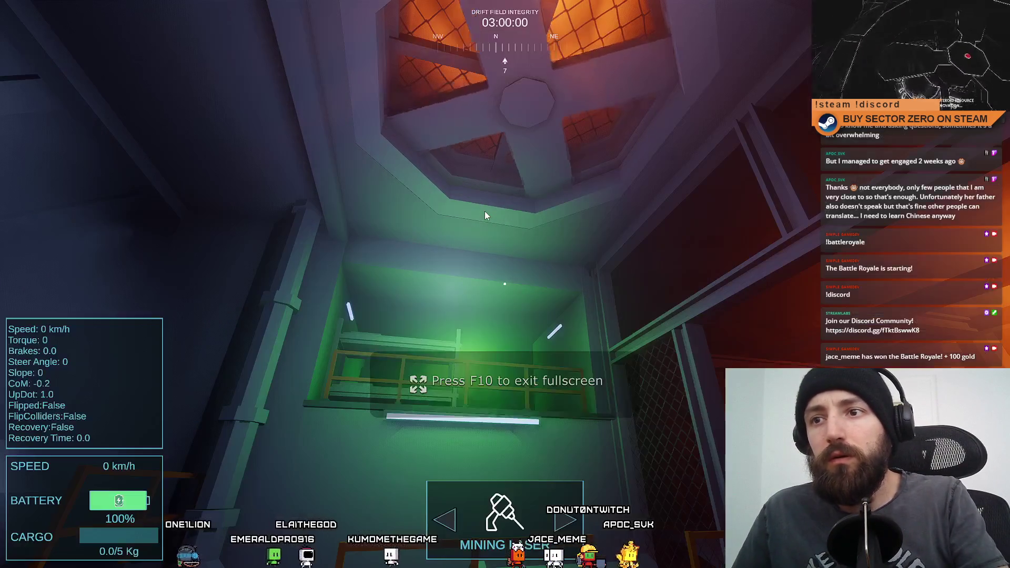
{"action": "key", "text": "F10"}
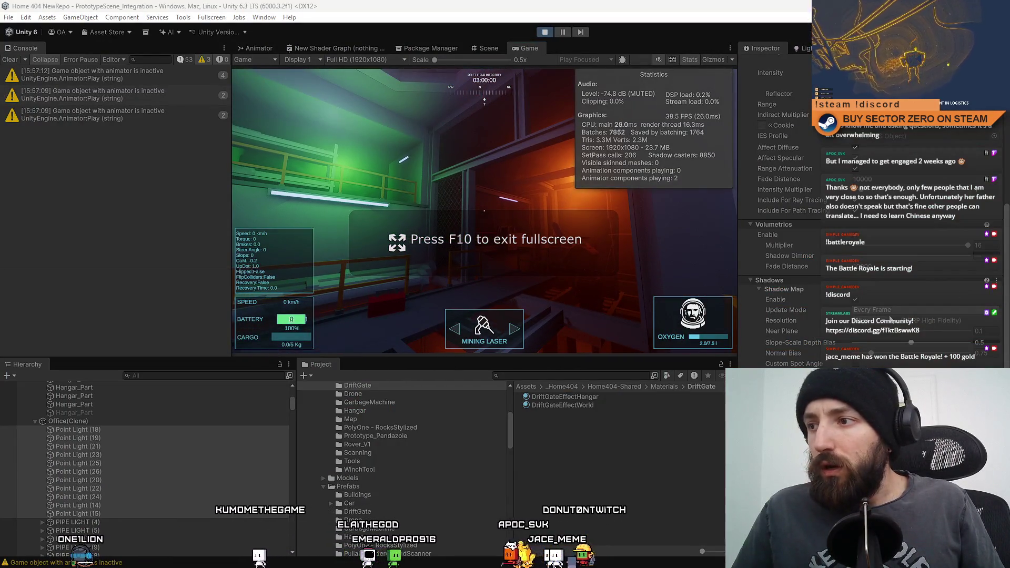
{"action": "left_click", "coordinate": [891, 320]}
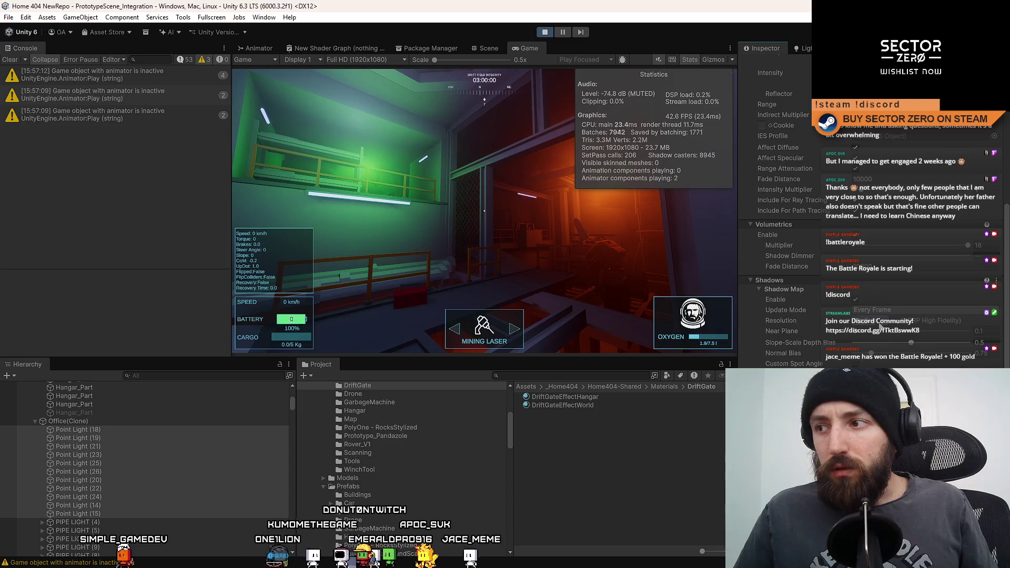
- Try different shadow map resolutions on the office lights, High and finally Low
{"action": "left_click", "coordinate": [878, 378]}
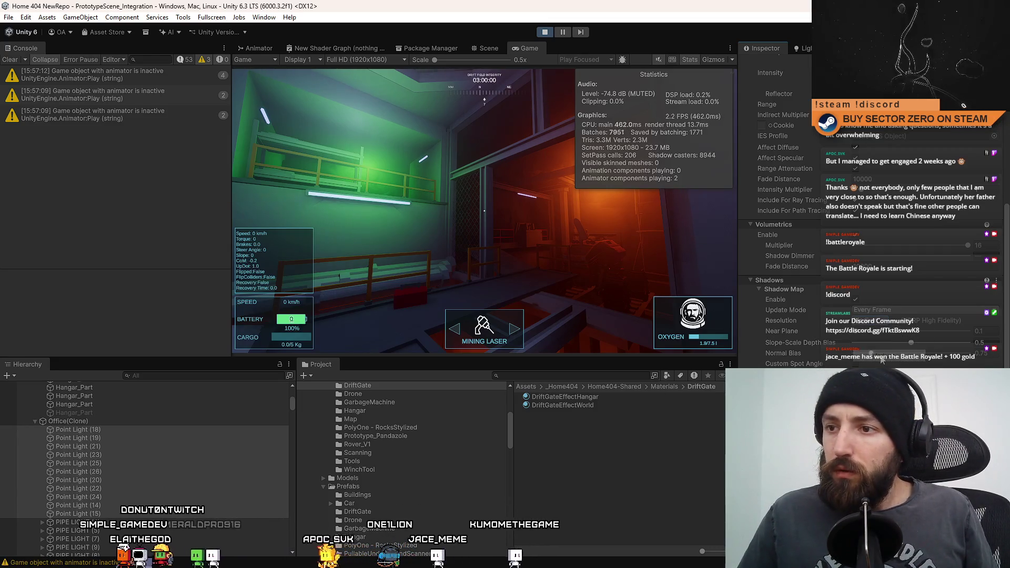
{"action": "left_click", "coordinate": [889, 320]}
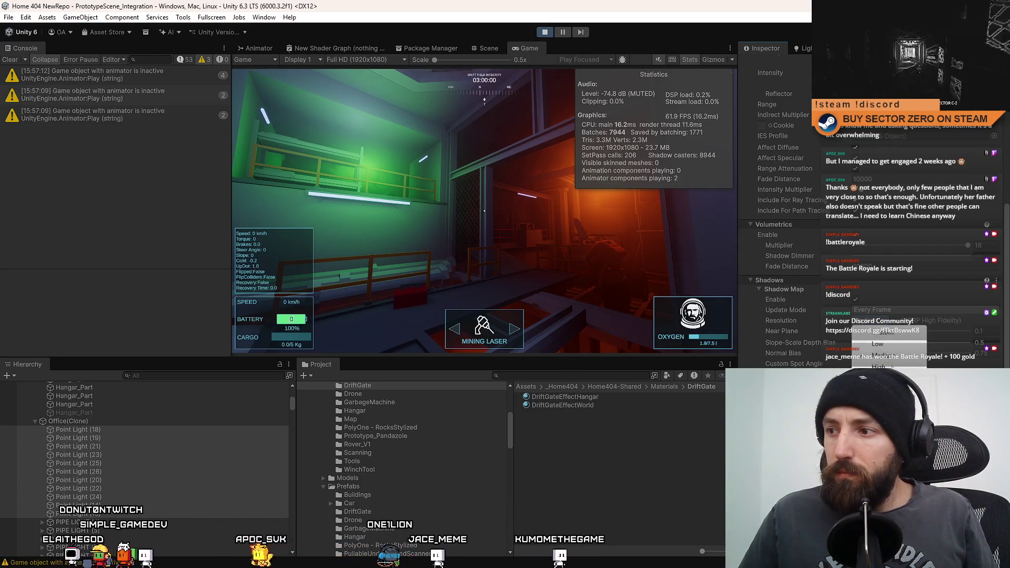
{"action": "left_click", "coordinate": [890, 366]}
{"action": "left_click", "coordinate": [884, 321]}
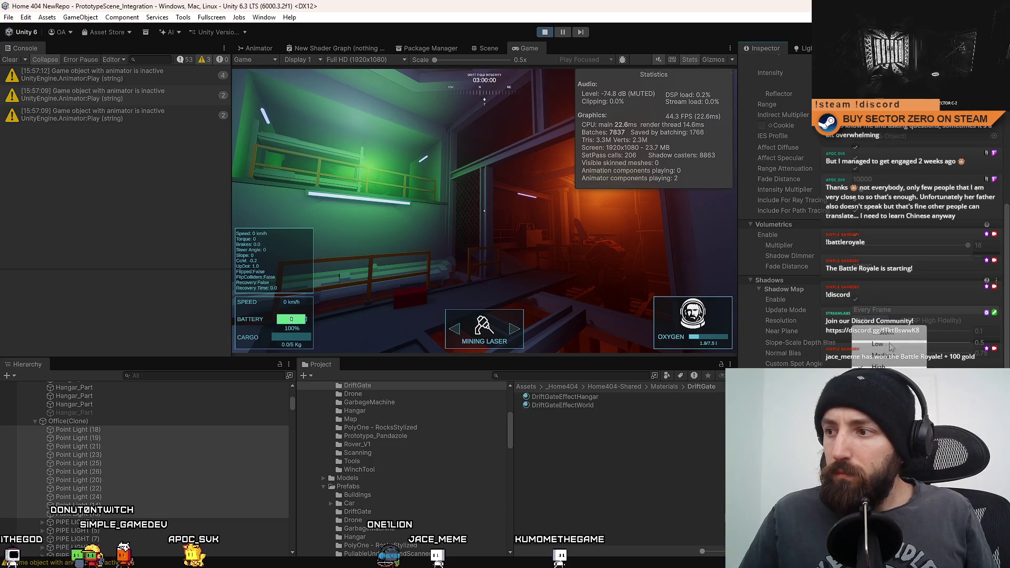
{"action": "left_click", "coordinate": [885, 345]}
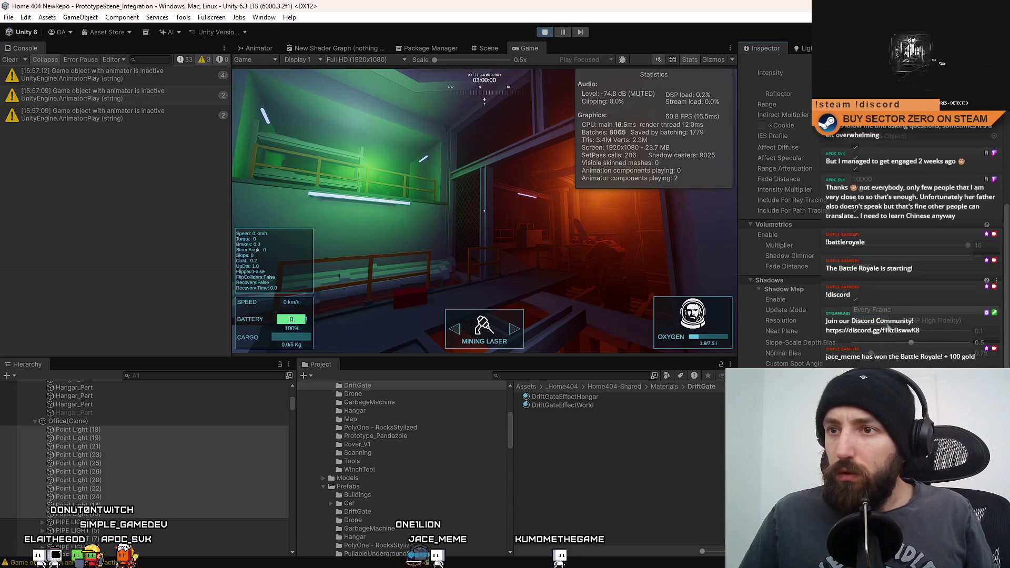
- Repeatedly select and deselect office Point Lights (18) through (15) to compare FPS in Stats
{"action": "left_click", "coordinate": [873, 323]}
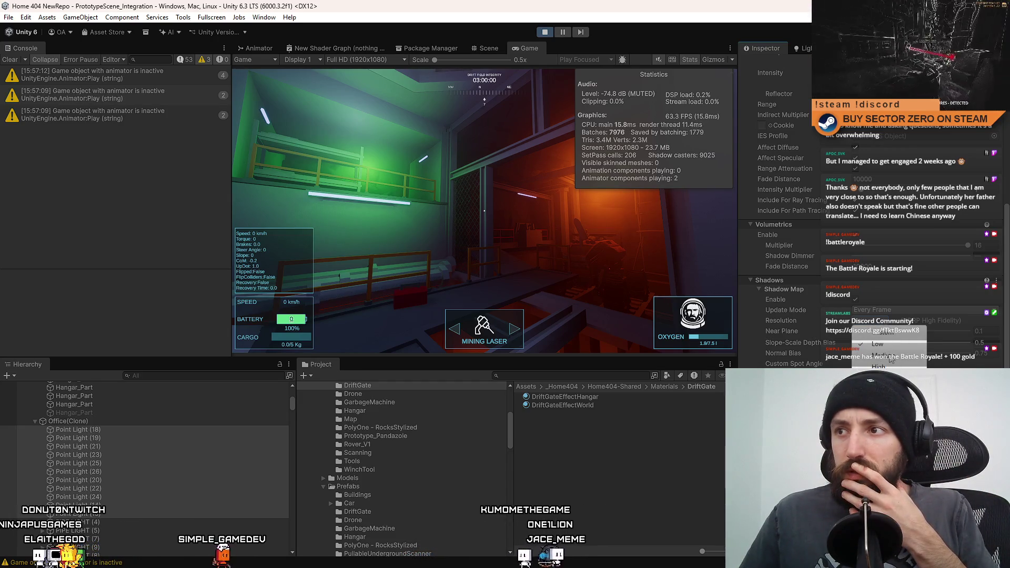
{"action": "left_click", "coordinate": [641, 466]}
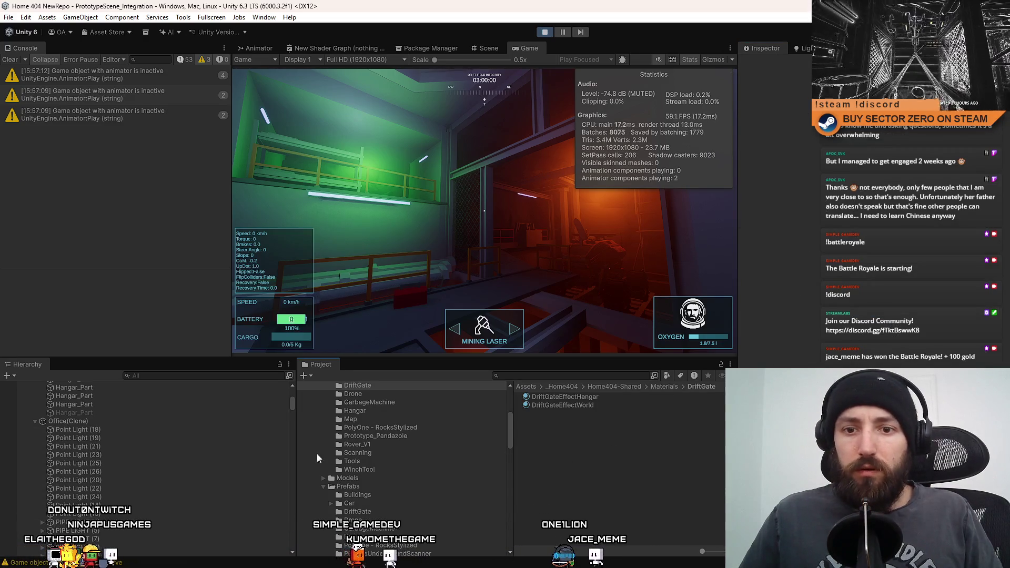
{"action": "left_click", "coordinate": [166, 431]}
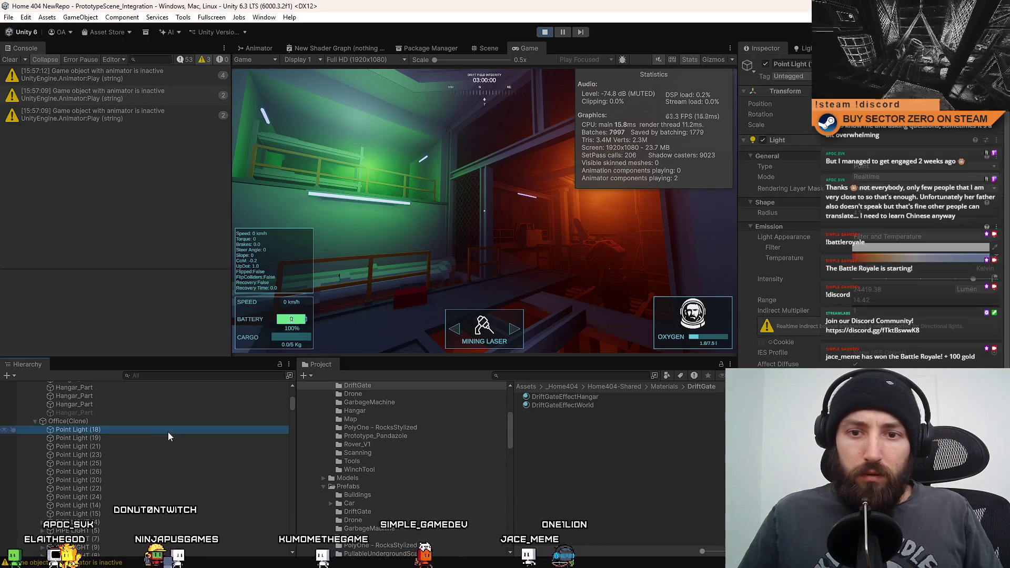
{"action": "left_click", "coordinate": [105, 514], "text": "shift"}
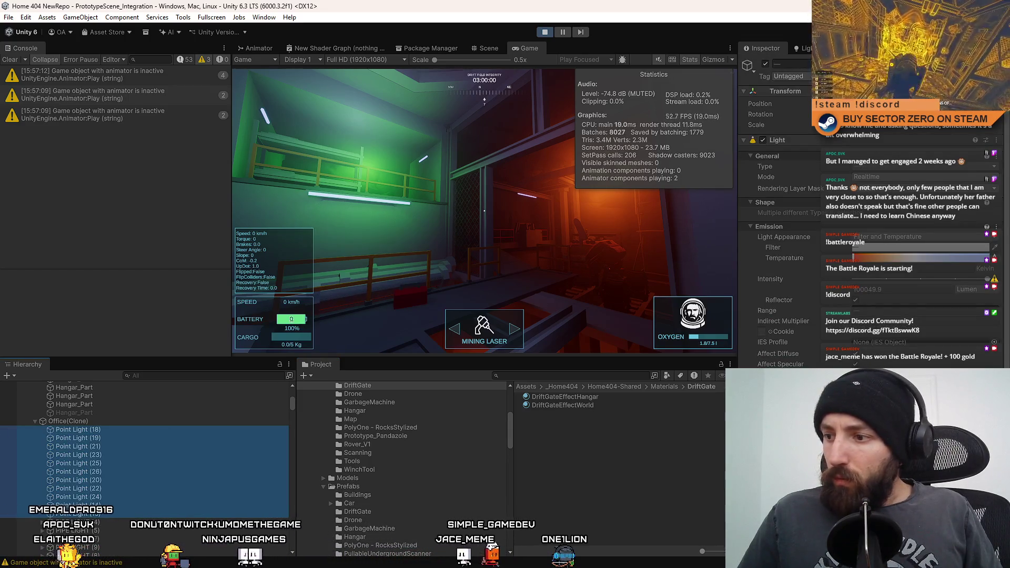
{"action": "left_click", "coordinate": [604, 506]}
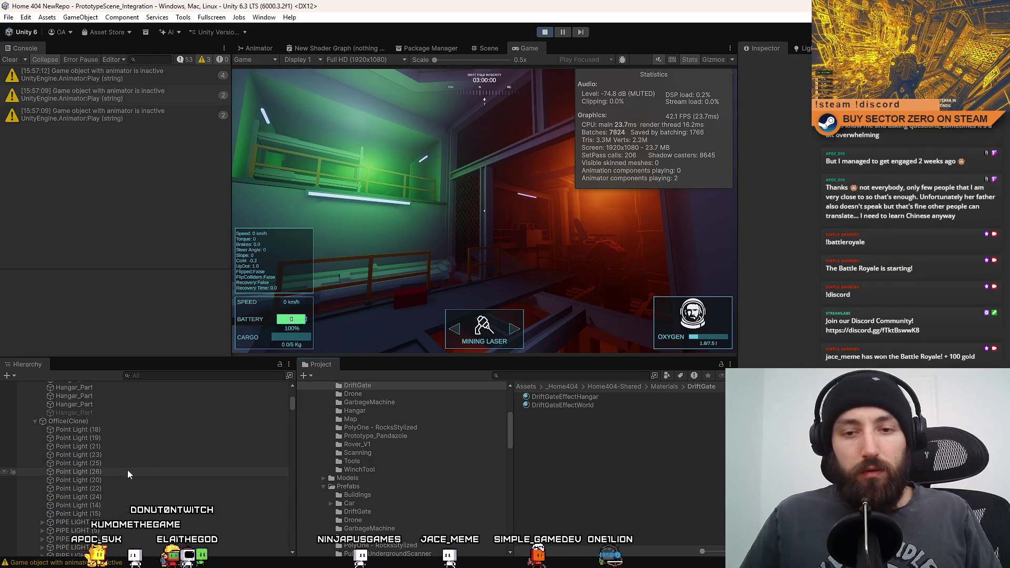
{"action": "left_click", "coordinate": [106, 431]}
{"action": "left_click", "coordinate": [174, 513], "text": "shift"}
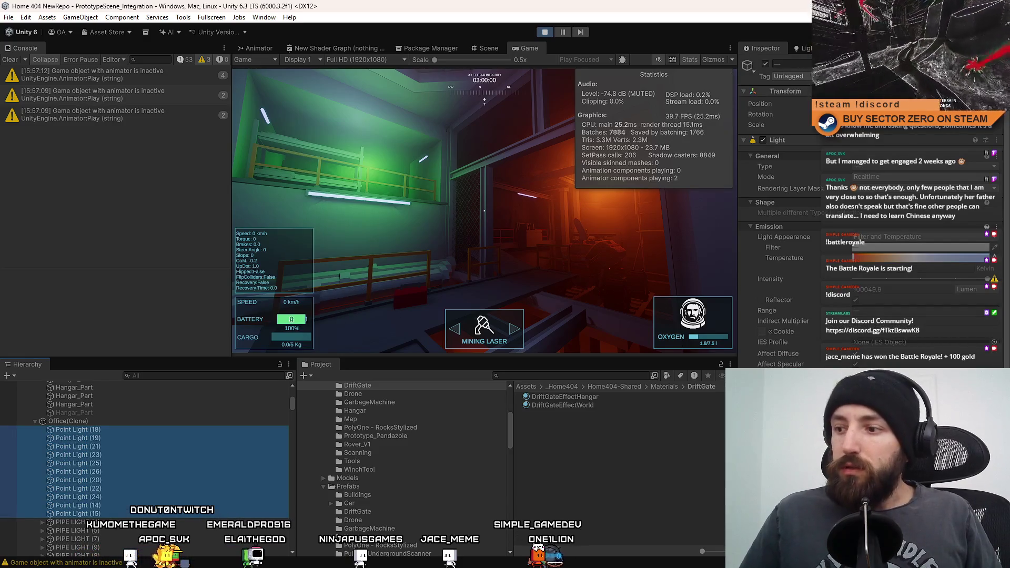
{"action": "left_click", "coordinate": [643, 490]}
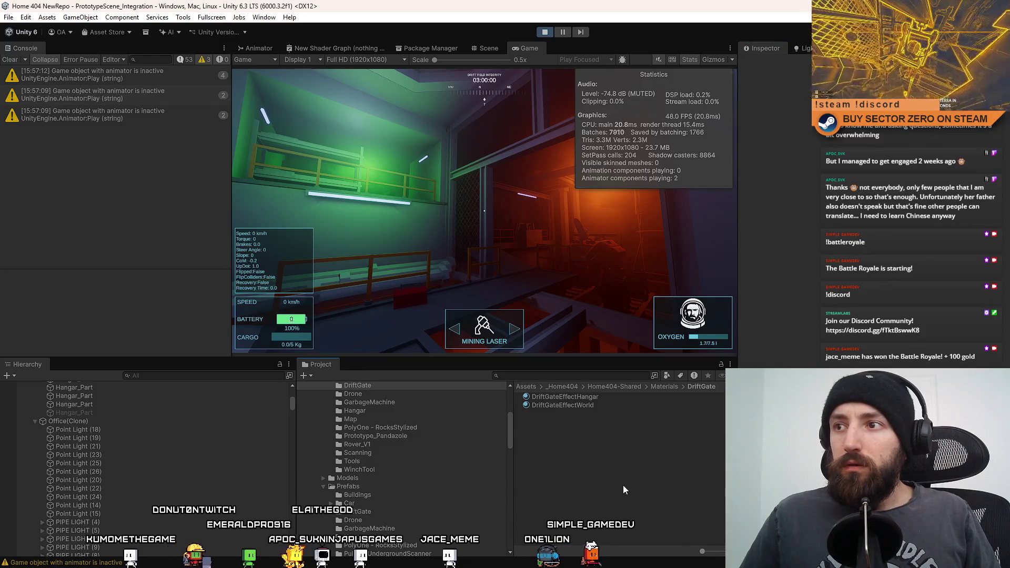
{"action": "left_click", "coordinate": [109, 431]}
{"action": "left_click", "coordinate": [95, 514], "text": "shift"}
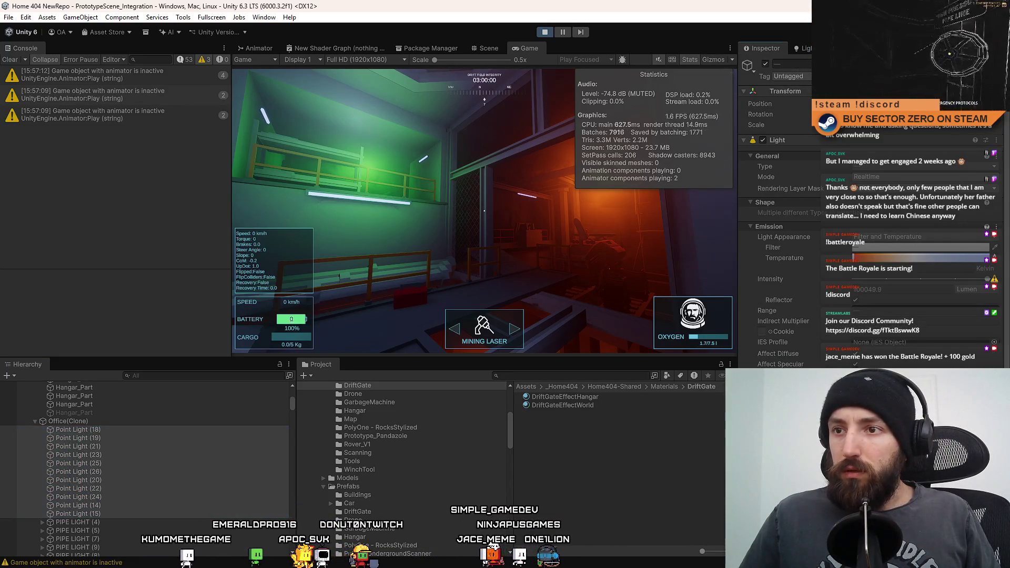
{"action": "left_click", "coordinate": [660, 500]}
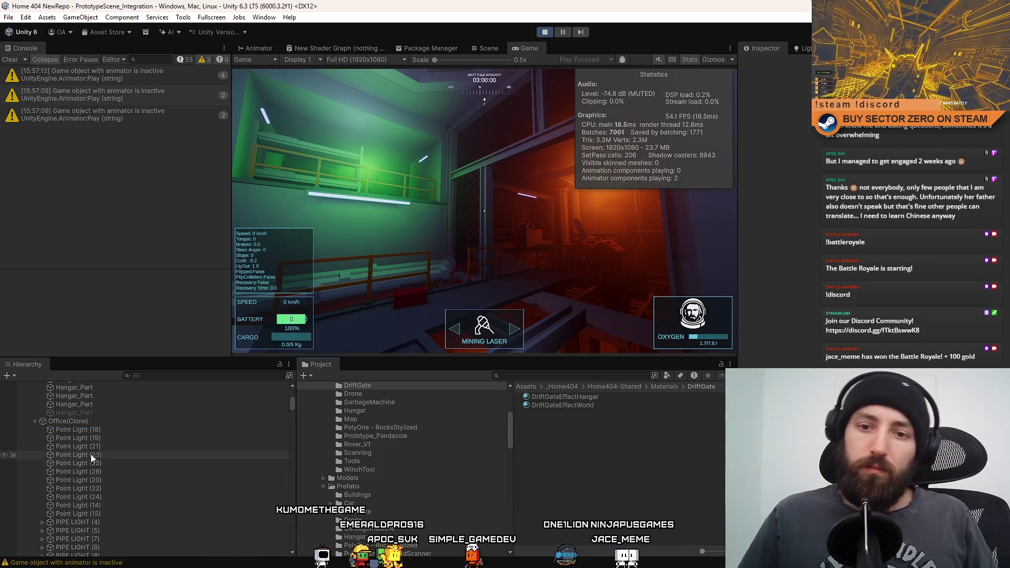
{"action": "left_click", "coordinate": [584, 270]}
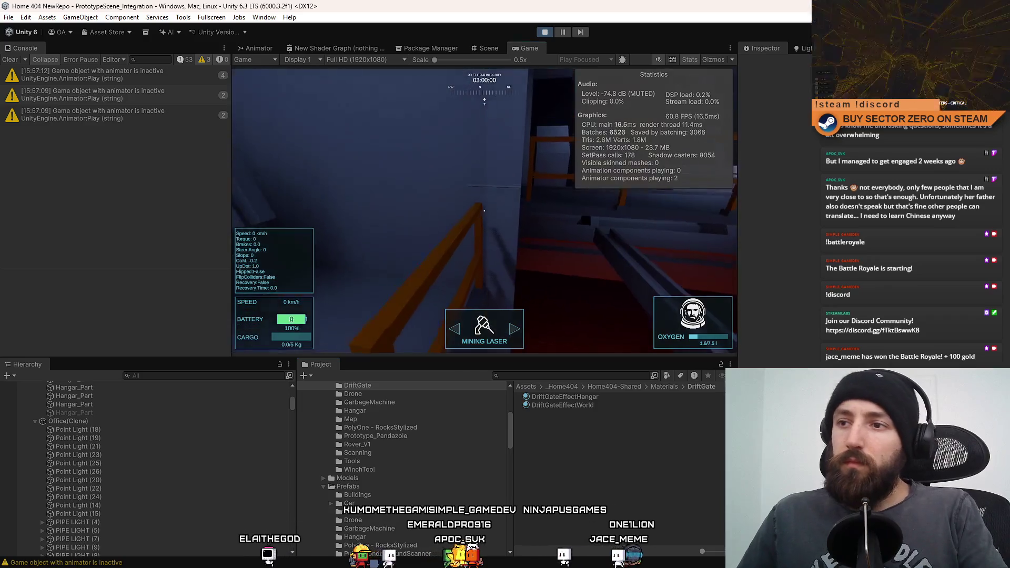
{"action": "key", "text": "F10"}
{"action": "mouse_move", "coordinate": [504, 287]}
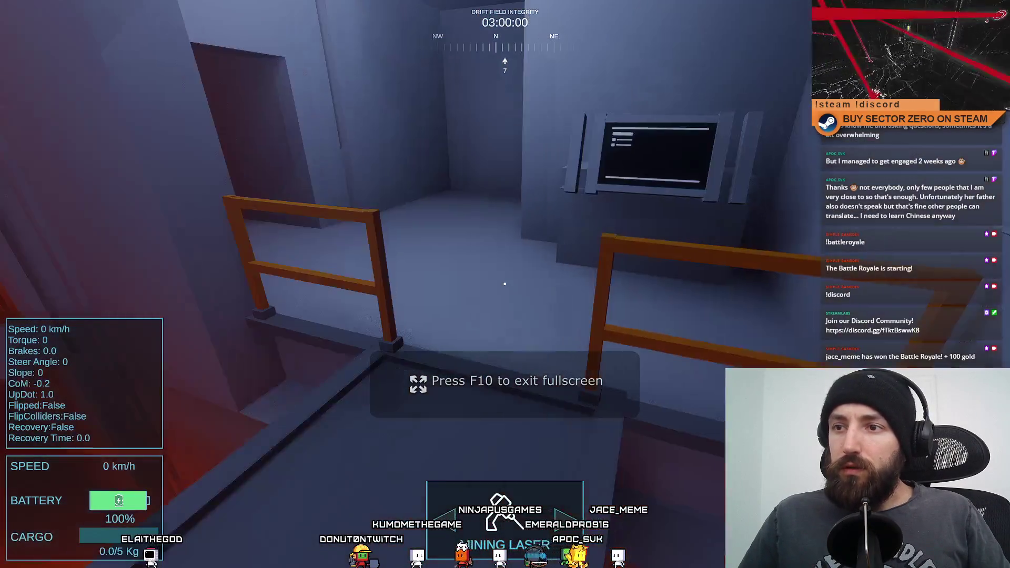
{"action": "mouse_move", "coordinate": [504, 284]}
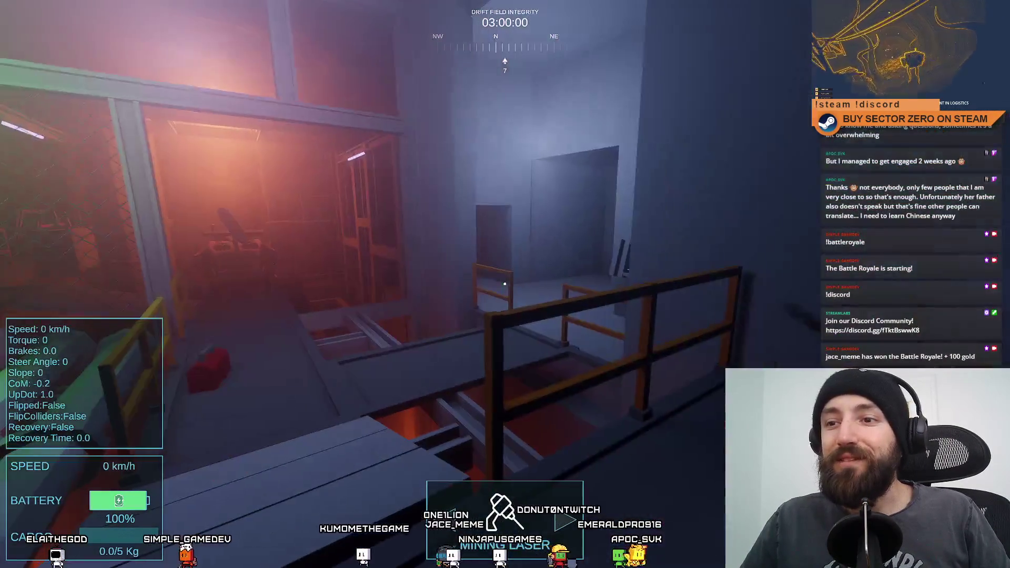
{"action": "key", "text": "w"}
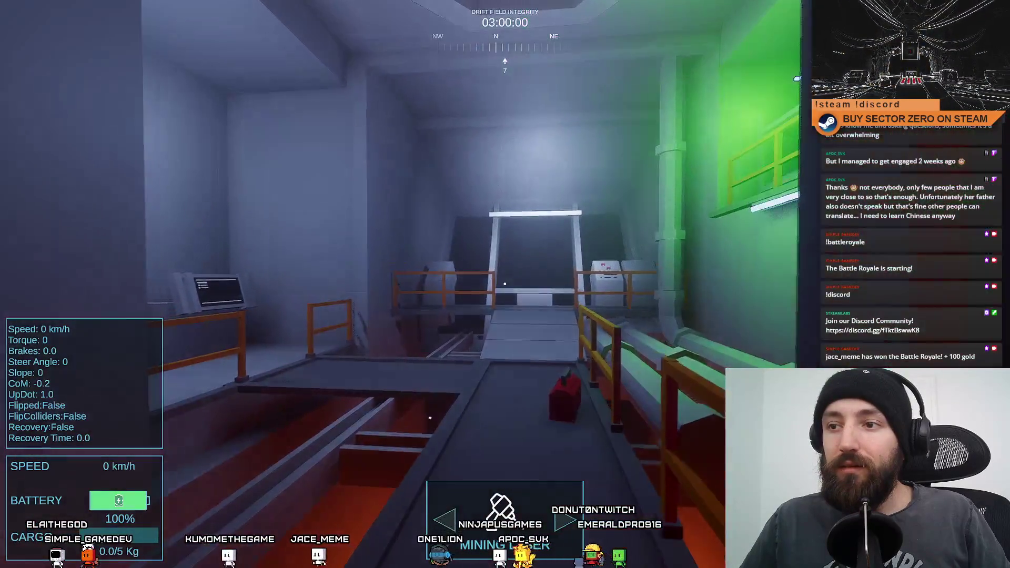
{"action": "key", "text": "s"}
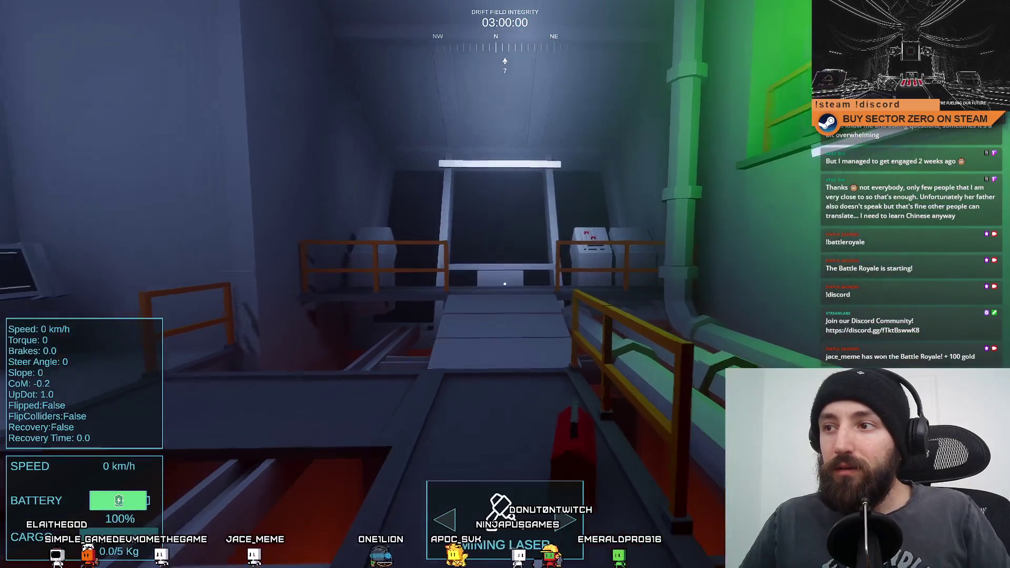
{"action": "key", "text": "F11"}
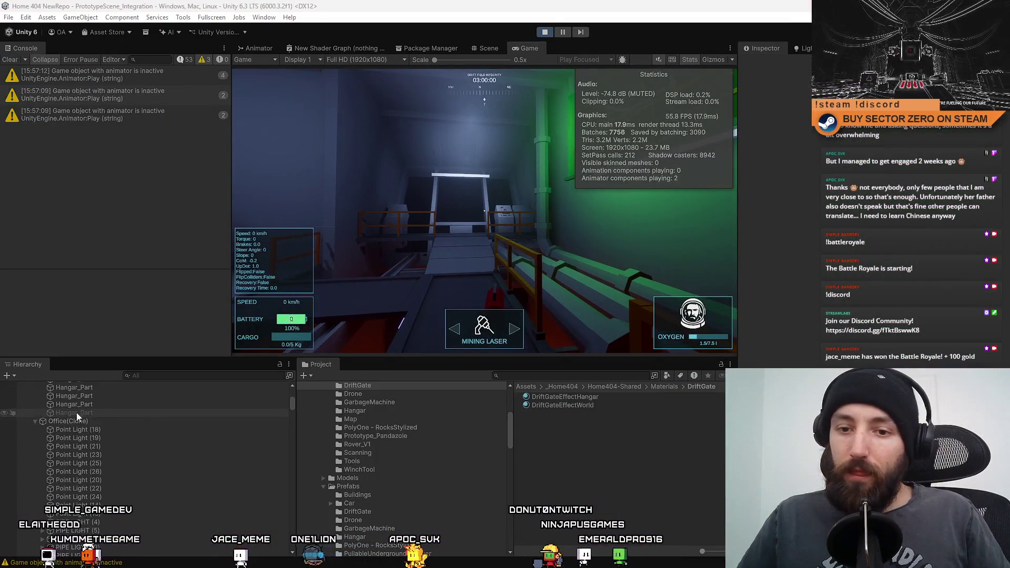
{"action": "left_click", "coordinate": [127, 429]}
{"action": "left_click", "coordinate": [106, 514], "text": "shift"}
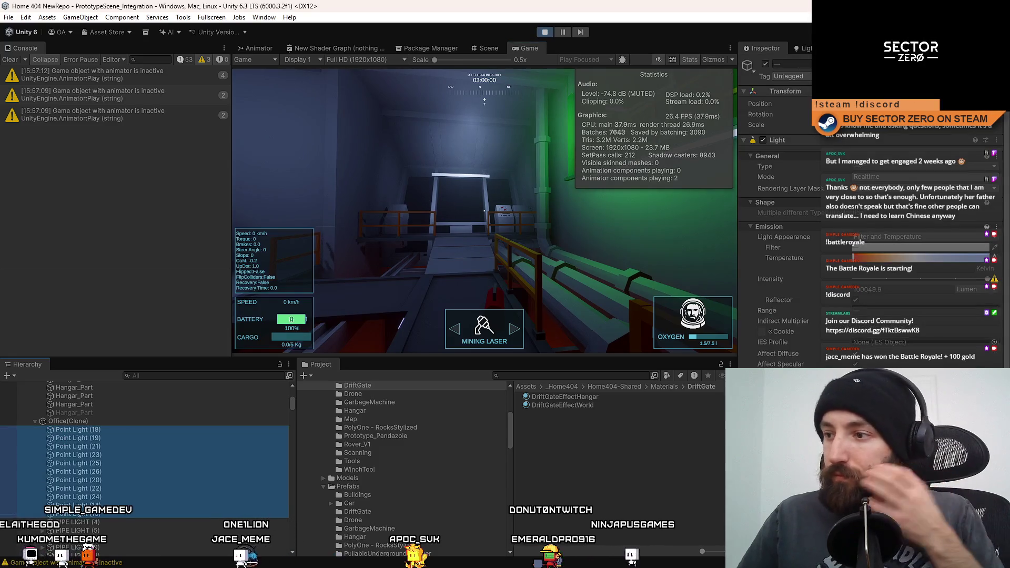
{"action": "scroll", "coordinate": [779, 210], "scroll_direction": "down", "scroll_amount": 4}
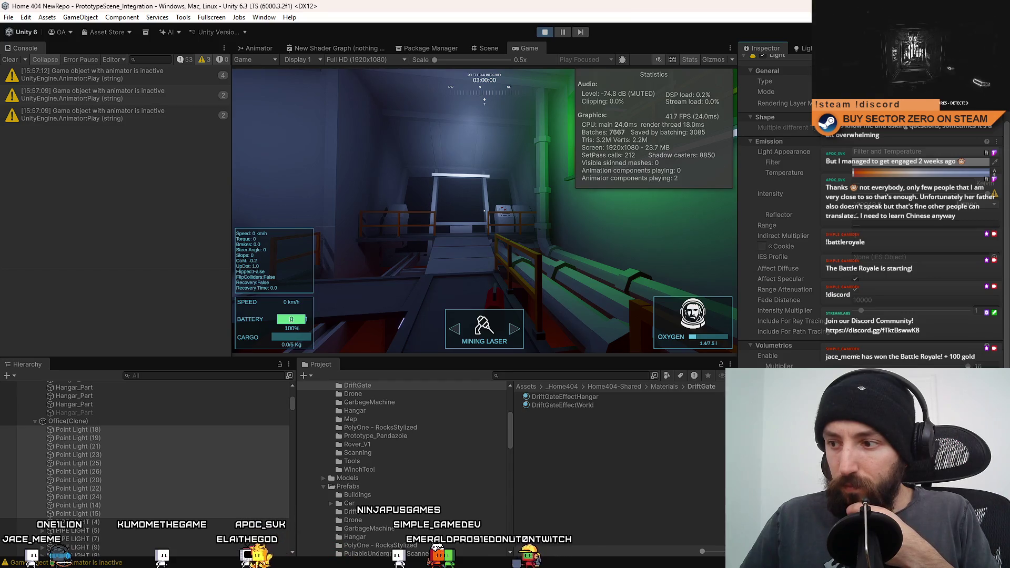
{"action": "scroll", "coordinate": [779, 211], "scroll_direction": "down", "scroll_amount": 3}
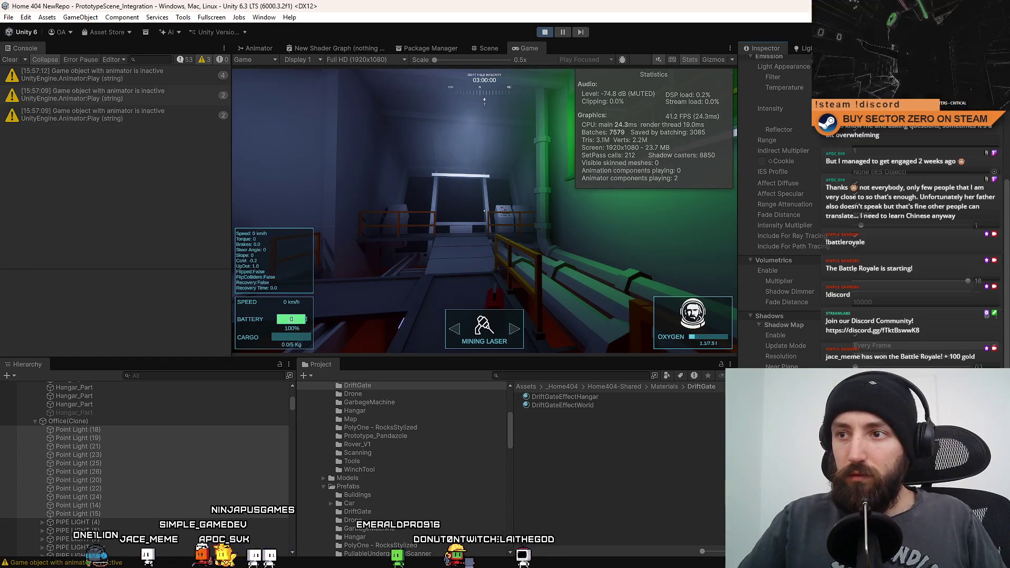
{"action": "left_click", "coordinate": [669, 448]}
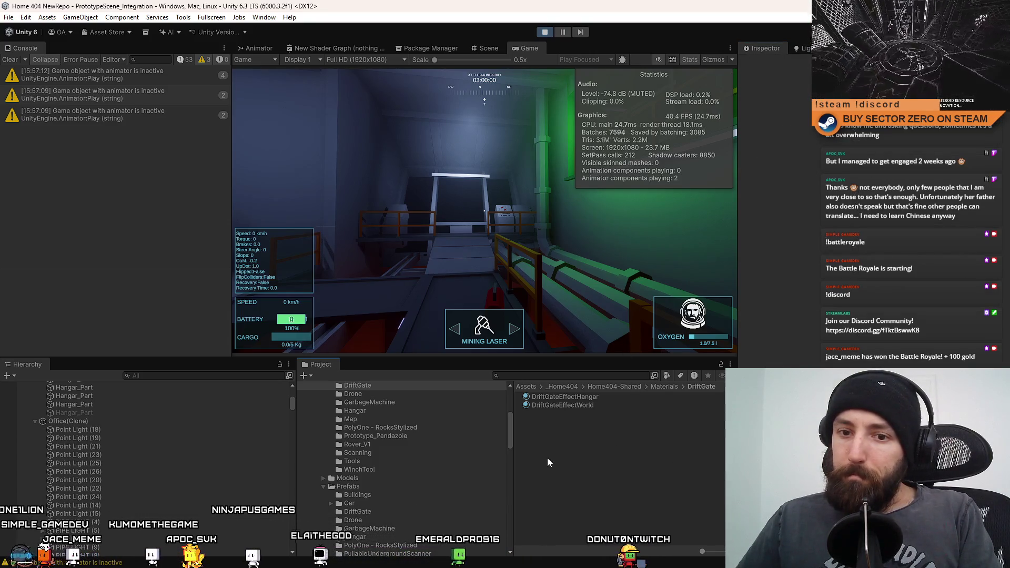
{"action": "left_click", "coordinate": [135, 429]}
{"action": "left_click", "coordinate": [74, 514], "text": "shift"}
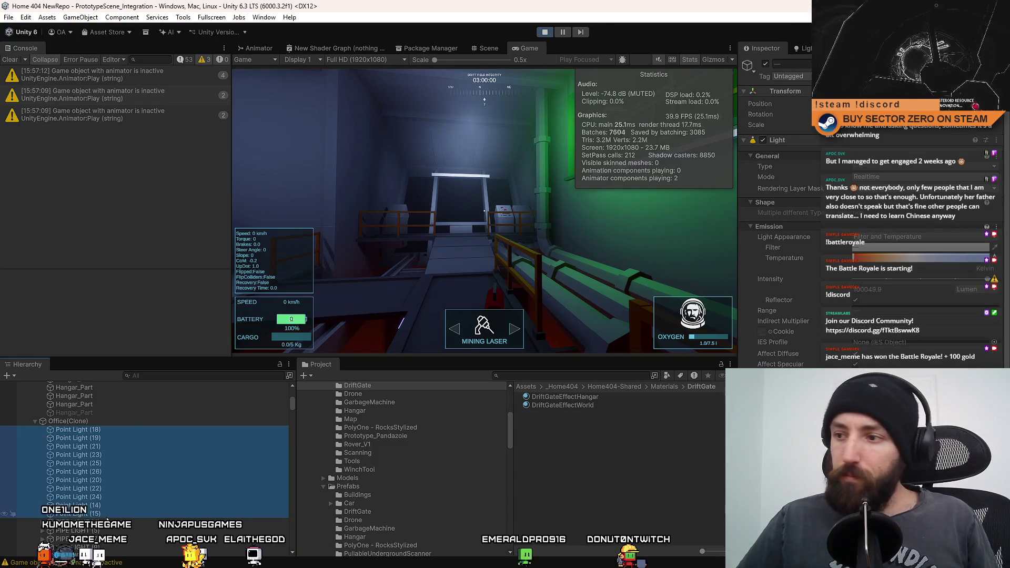
{"action": "scroll", "coordinate": [779, 210], "scroll_direction": "down", "scroll_amount": 3}
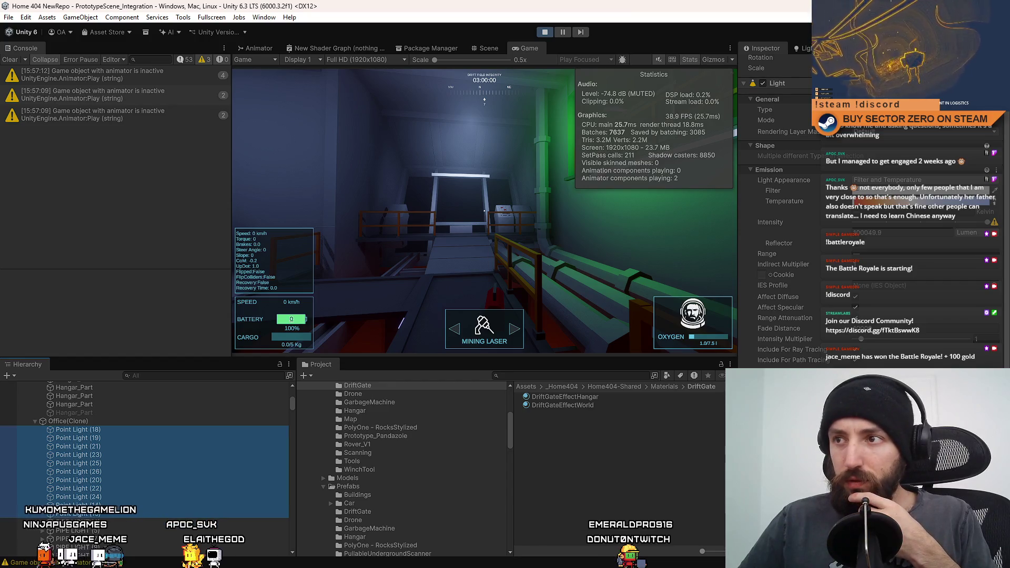
{"action": "left_click", "coordinate": [709, 510]}
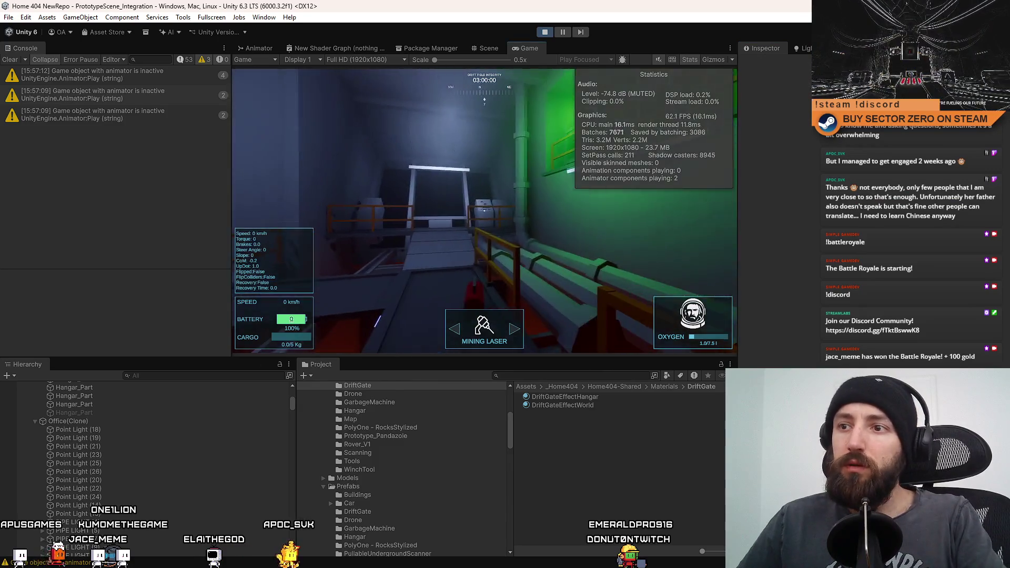
- Walk the hangar fullscreen past the orange railing and pit toward the green-lit wall, then return
{"action": "key", "text": "F10"}
{"action": "key", "text": "w"}
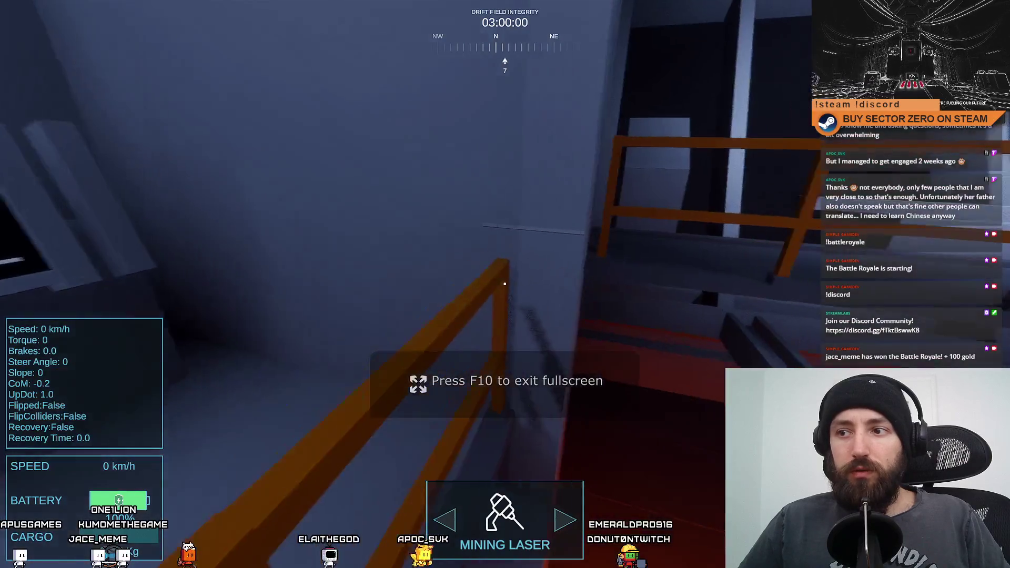
{"action": "left_click", "coordinate": [504, 284]}
{"action": "left_click_drag", "start_coordinate": [505, 284], "coordinate": [505, 283]}
{"action": "key", "text": "w"}
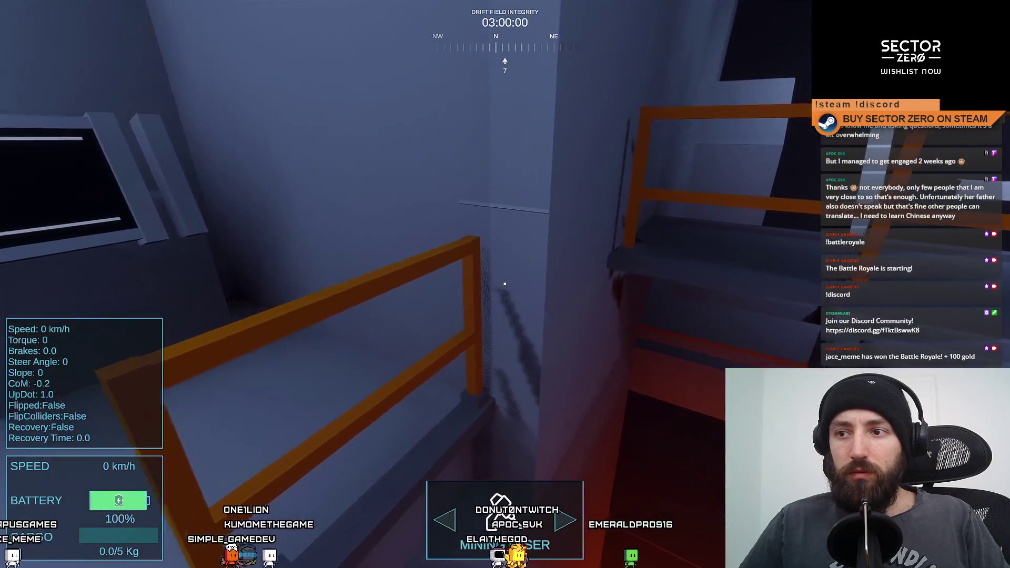
{"action": "mouse_move", "coordinate": [505, 284]}
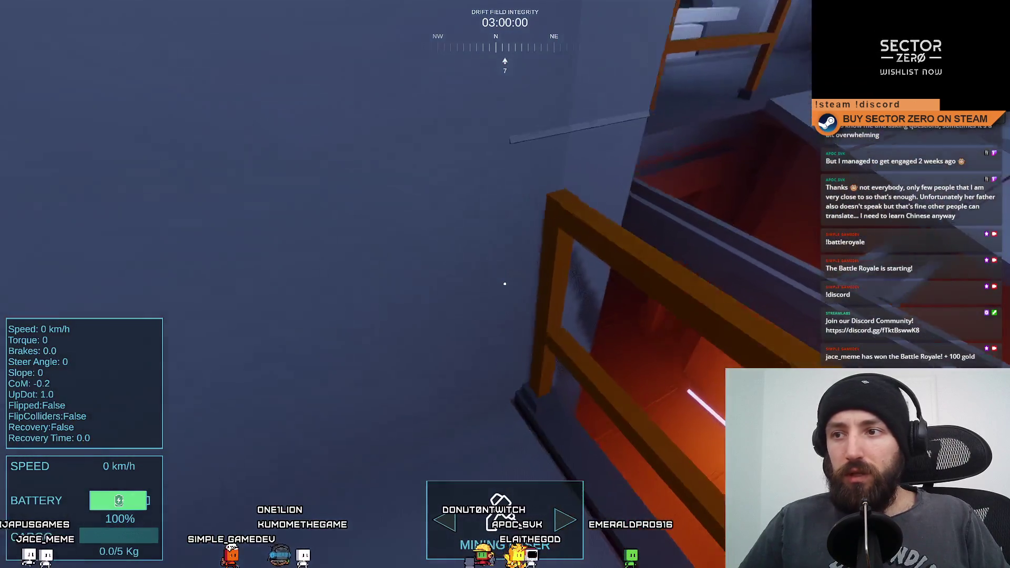
{"action": "key", "text": "s"}
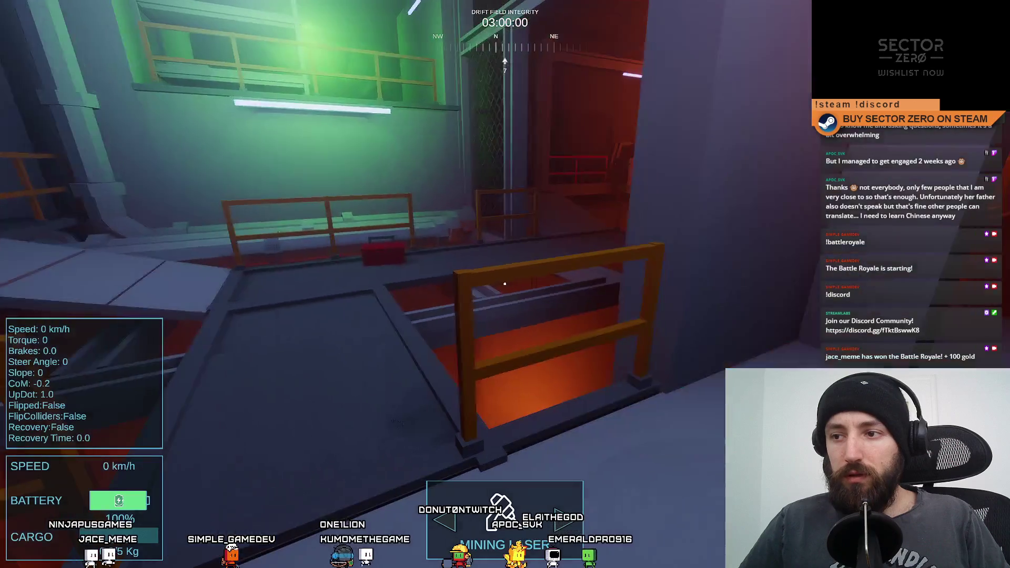
{"action": "key", "text": "w"}
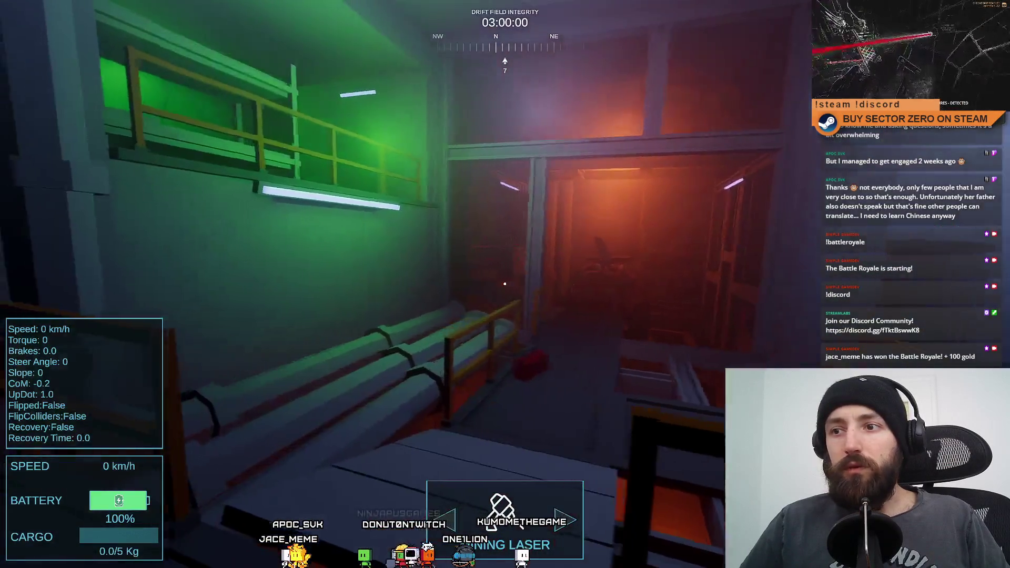
{"action": "key", "text": "w"}
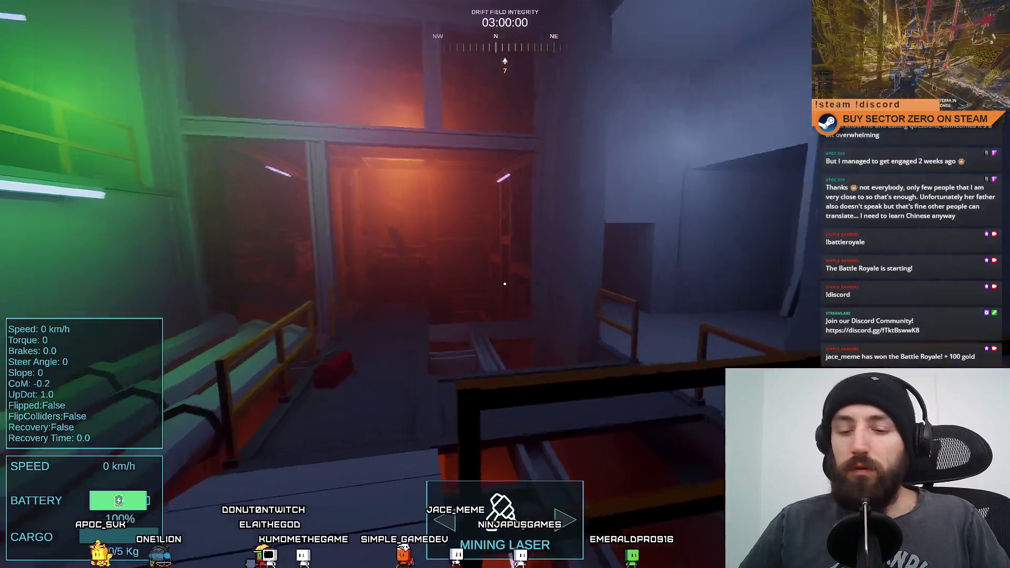
{"action": "key", "text": "F11"}
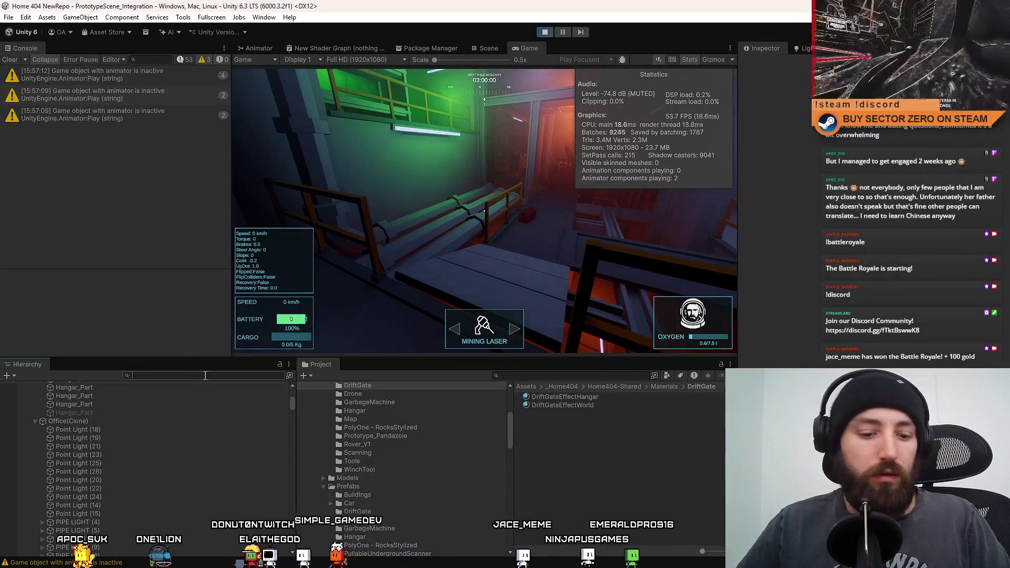
- Find the Graphy object in the Hierarchy and inspect its Graphy Manager settings
{"action": "type", "text": "grap"}
{"action": "left_click", "coordinate": [131, 394]}
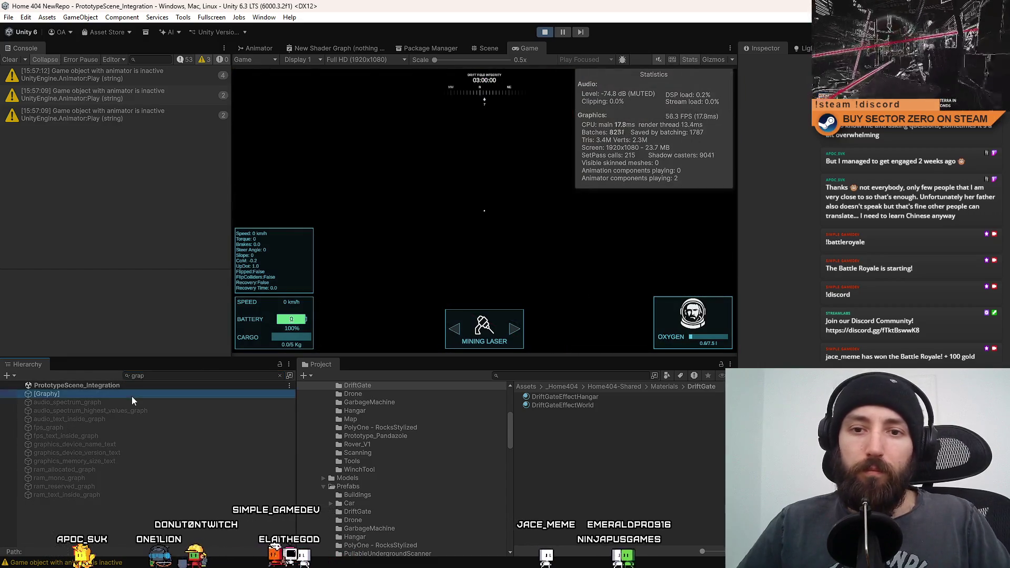
{"action": "left_click", "coordinate": [279, 375]}
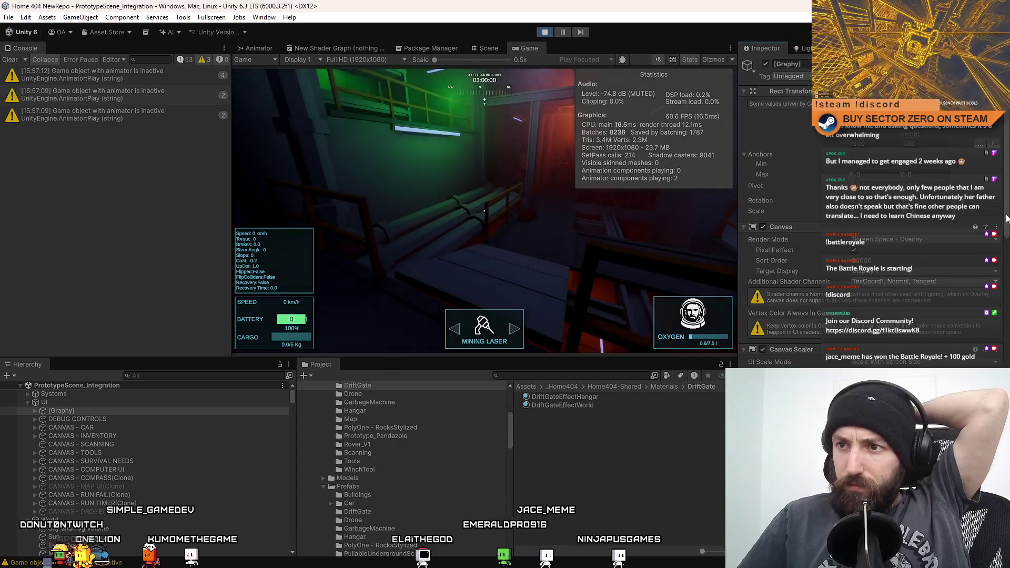
{"action": "scroll", "coordinate": [1007, 218], "scroll_direction": "down", "scroll_amount": 8}
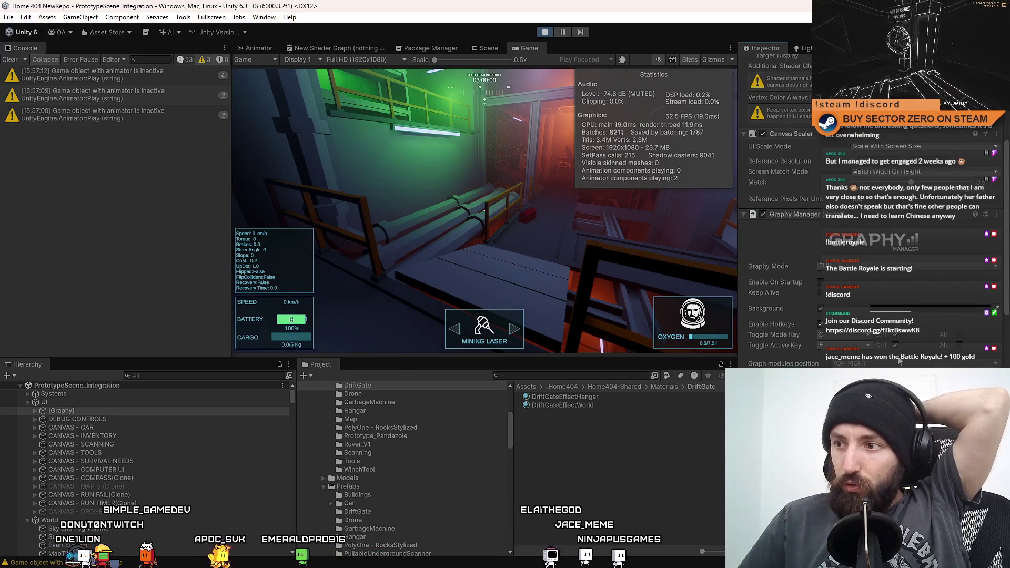
- Turn off the Game view Stats overlay and show the Graphy FPS counter with Ctrl+G
{"action": "left_click", "coordinate": [656, 471]}
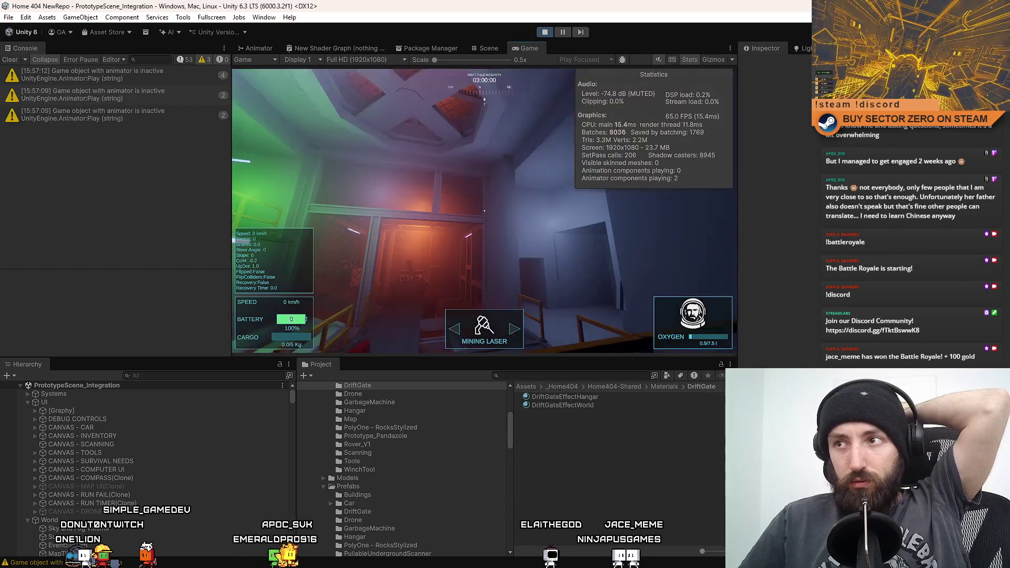
{"action": "key", "text": "w"}
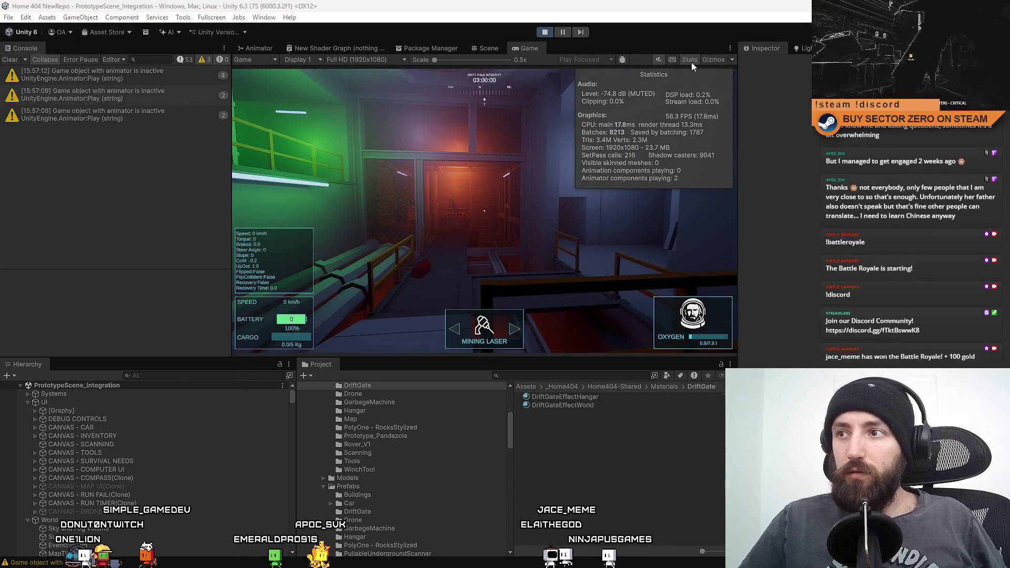
{"action": "left_click", "coordinate": [691, 62]}
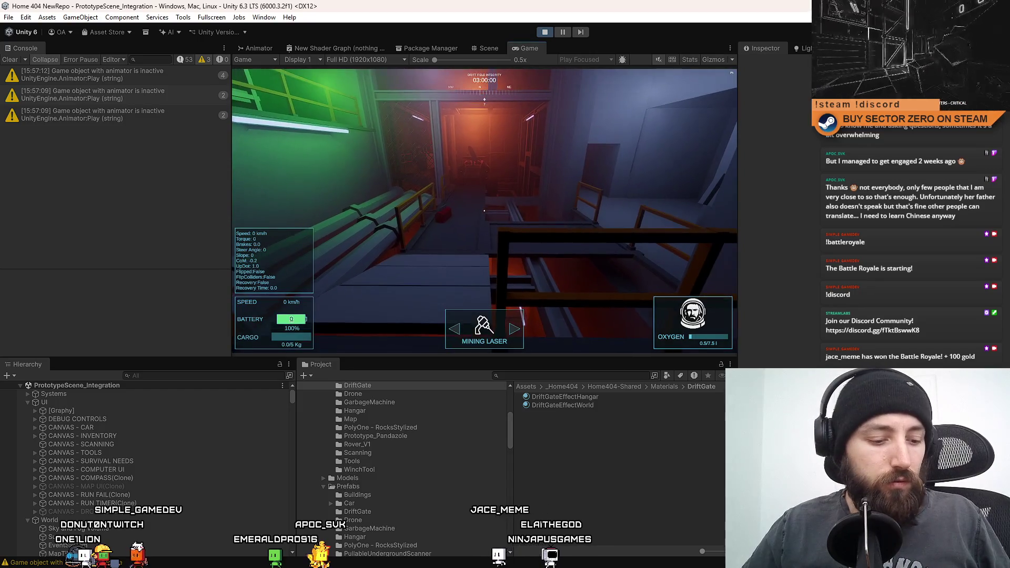
{"action": "key", "text": "ctrl+g"}
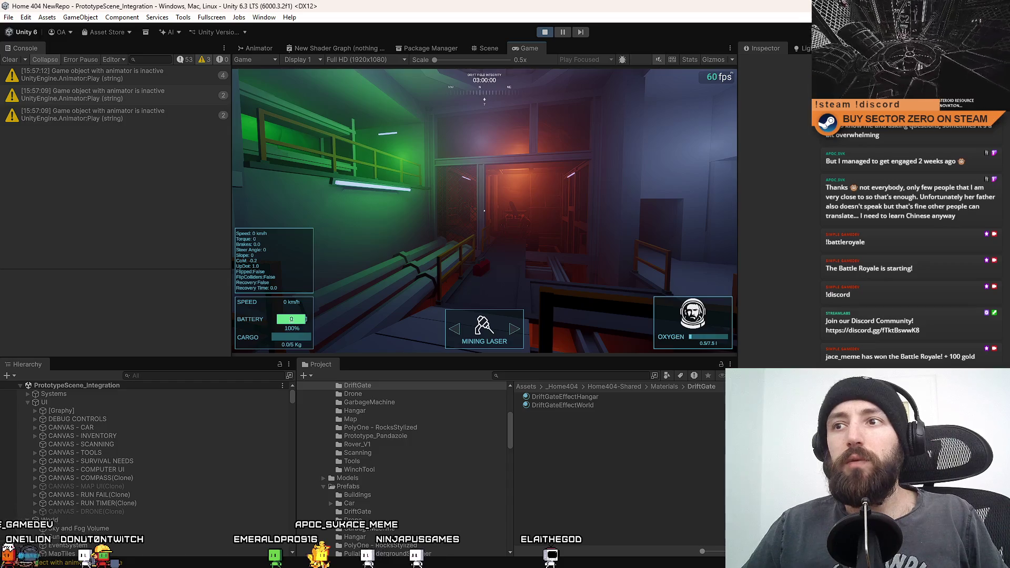
- Expand Graphy to average, 1%, 0.1% fps and frame time, then walk the orange, blue and tunnel rooms fullscreen
{"action": "key", "text": "ctrl+g"}
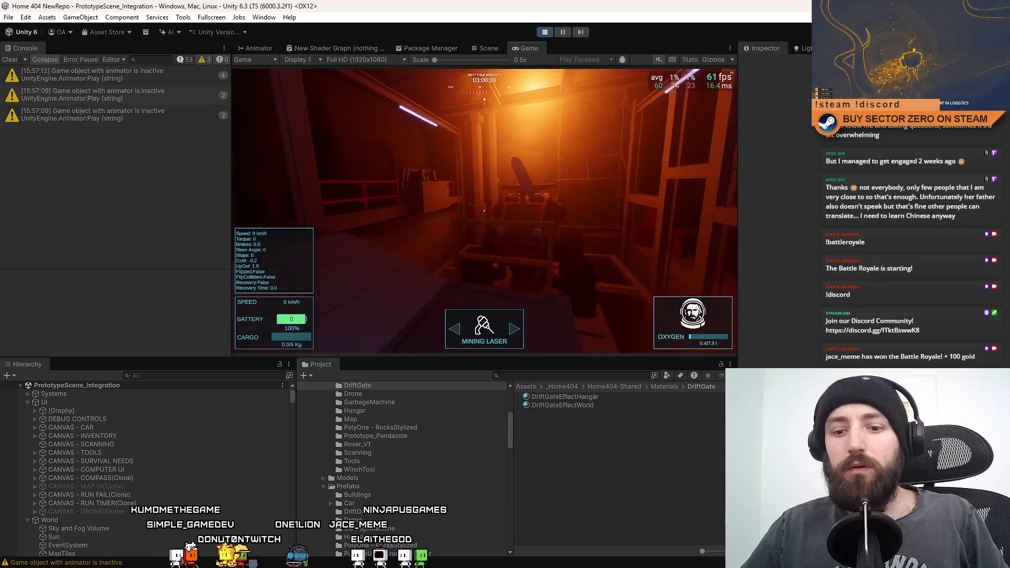
{"action": "key", "text": "F10"}
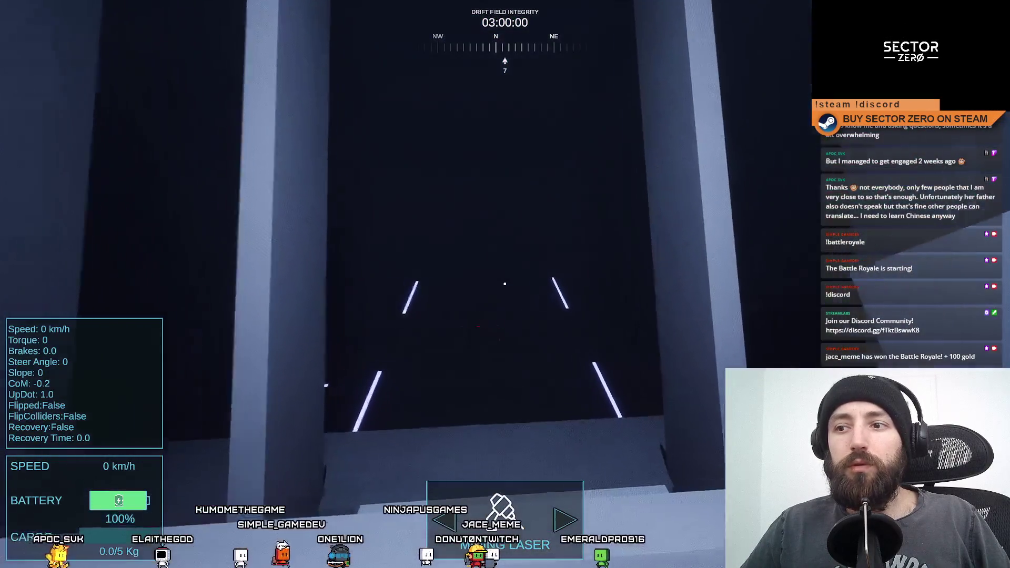
{"action": "key", "text": "w"}
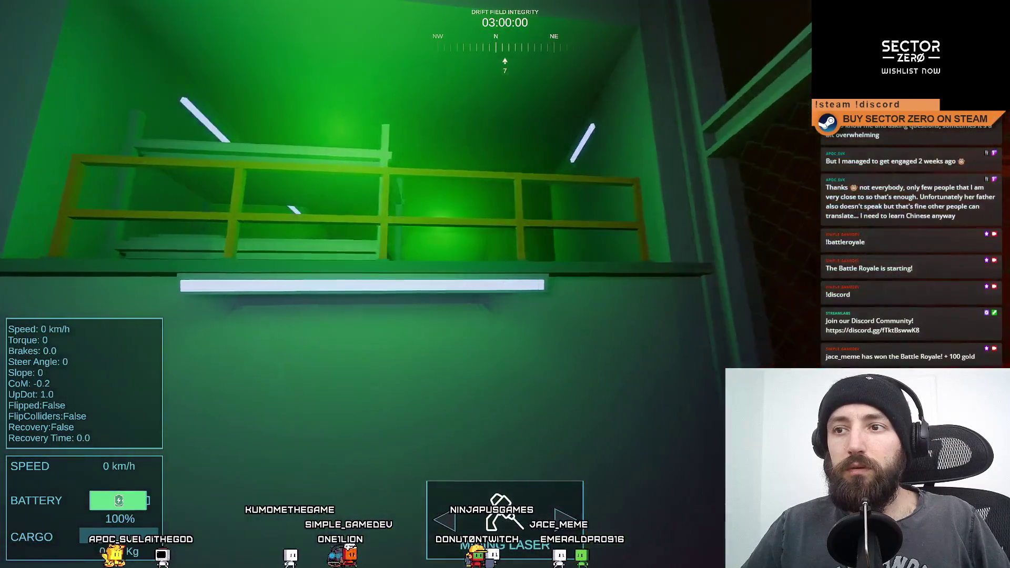
{"action": "key", "text": "w"}
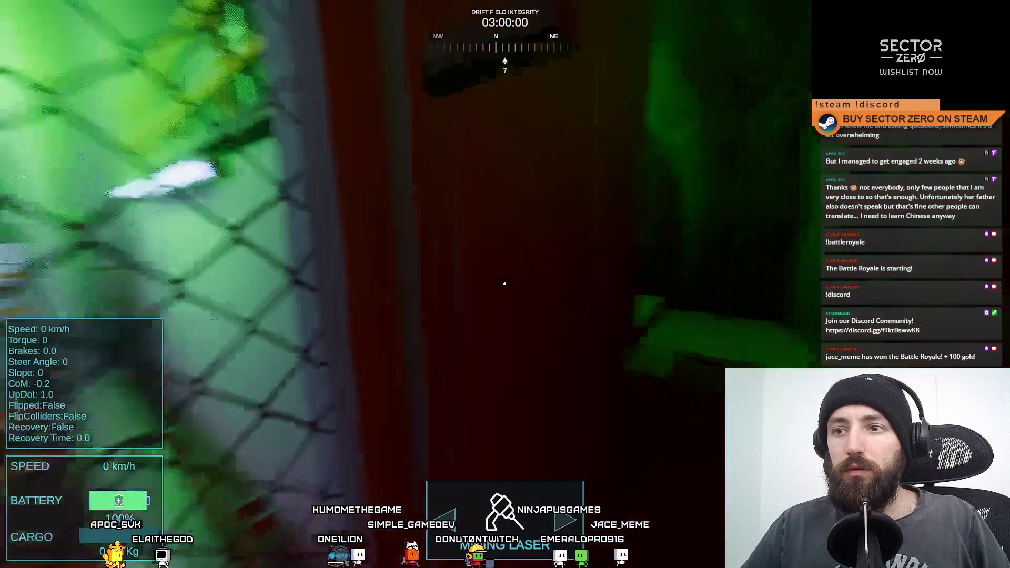
{"action": "key", "text": "w"}
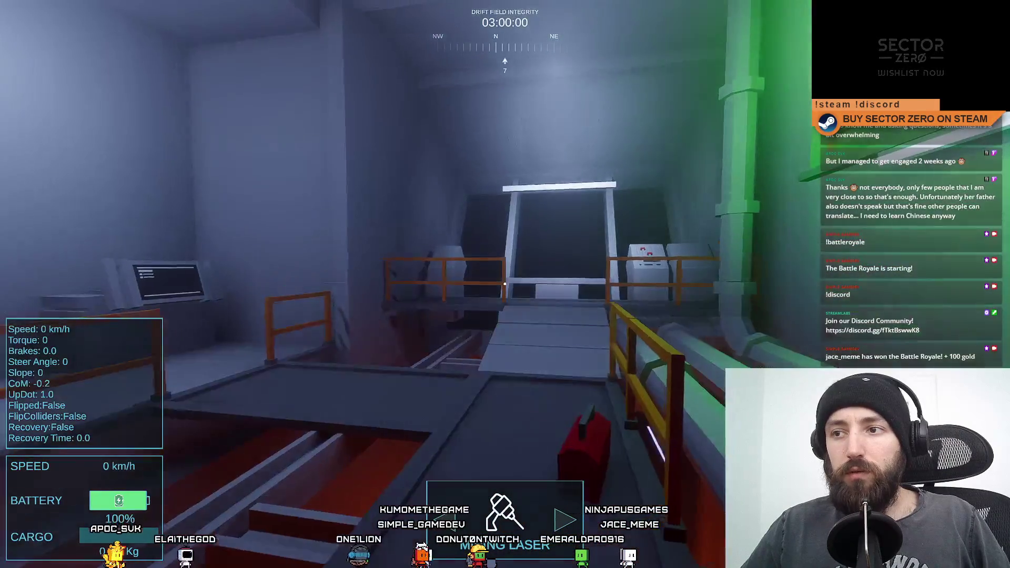
{"action": "key", "text": "w"}
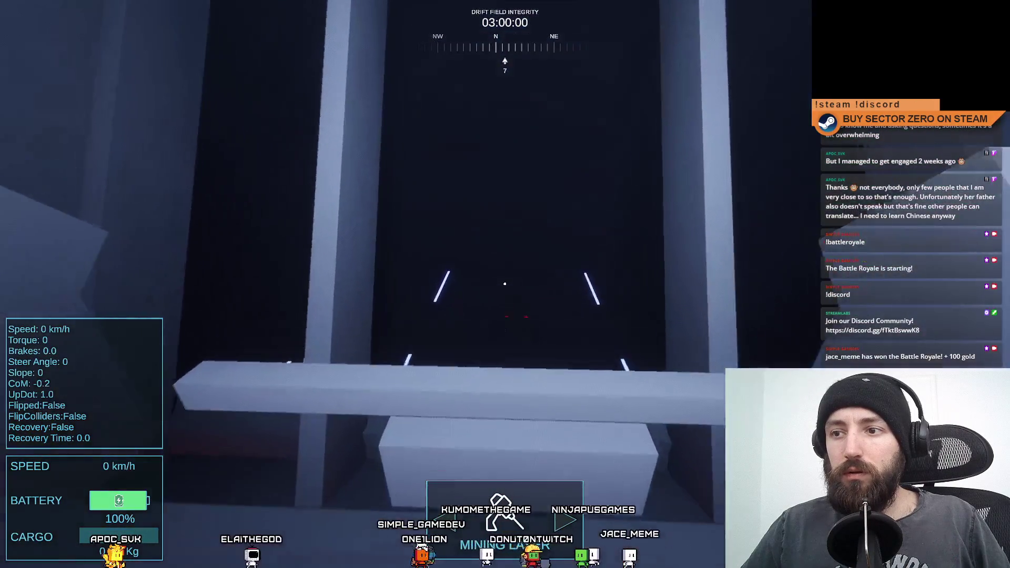
{"action": "key", "text": "F11"}
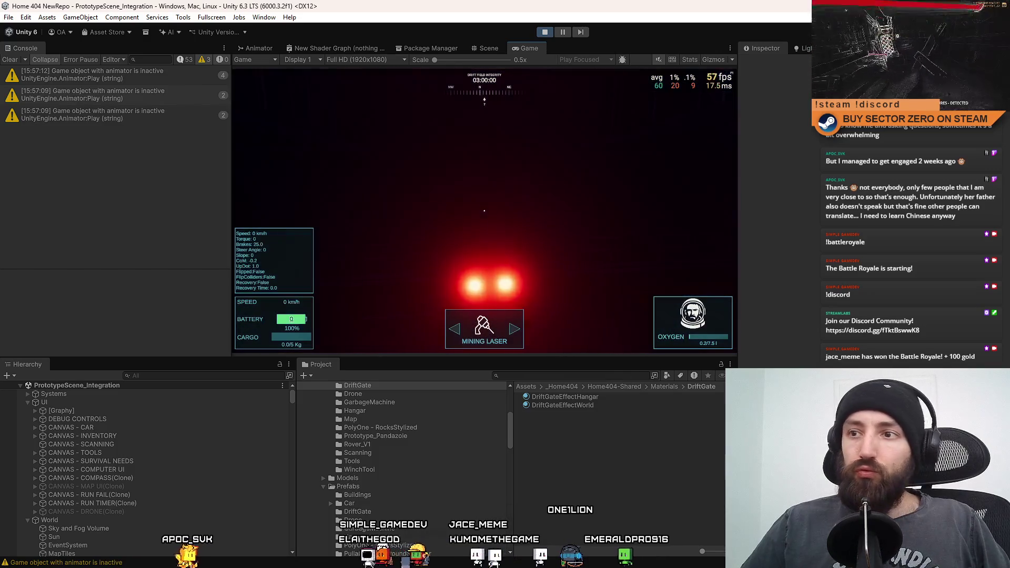
- Drive the rover forward and steer it around toward the mountains and the southeast
{"action": "key", "text": "w"}
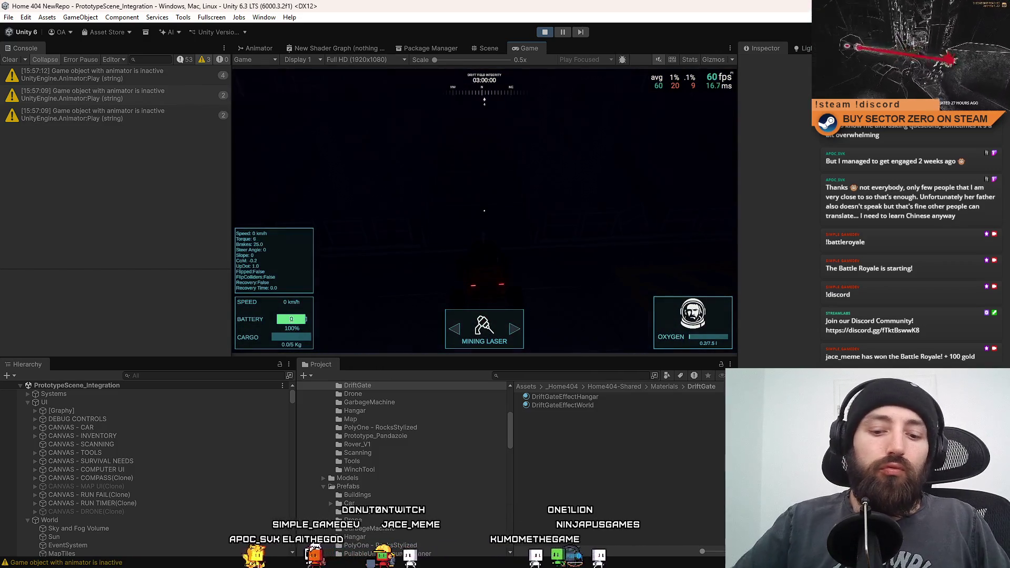
{"action": "key", "text": "w"}
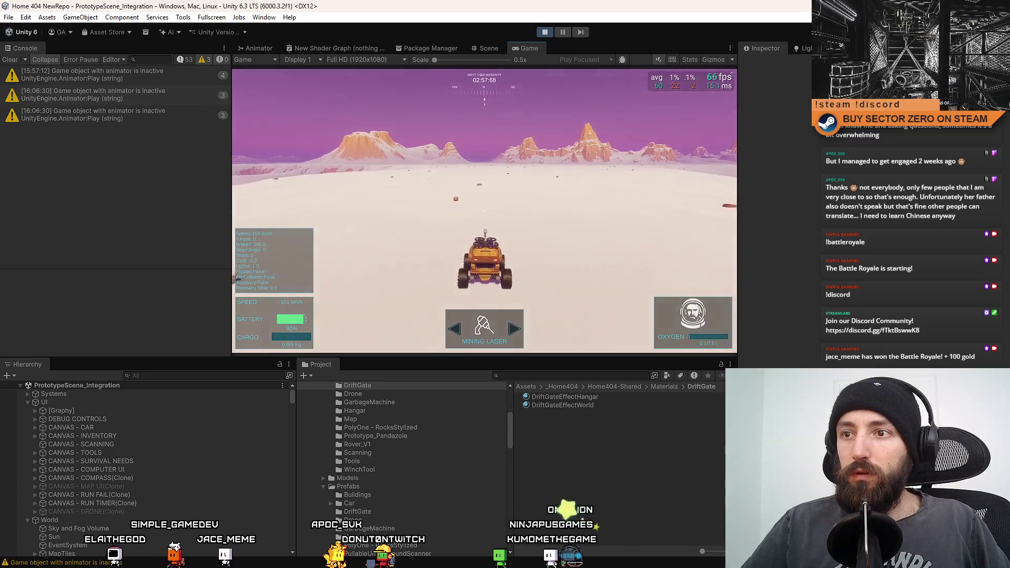
{"action": "key", "text": "d"}
{"action": "key", "text": "w"}
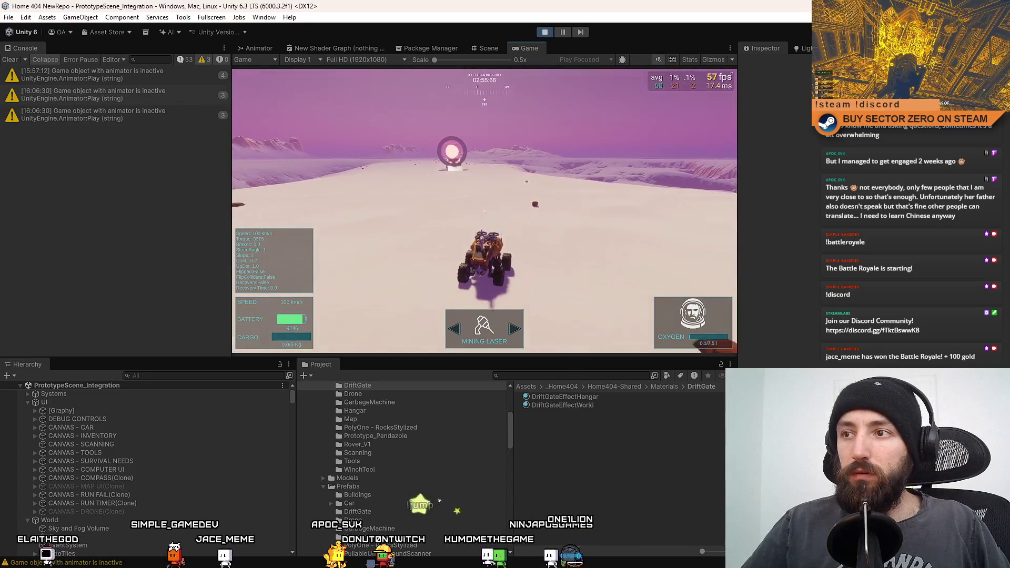
{"action": "key", "text": "d"}
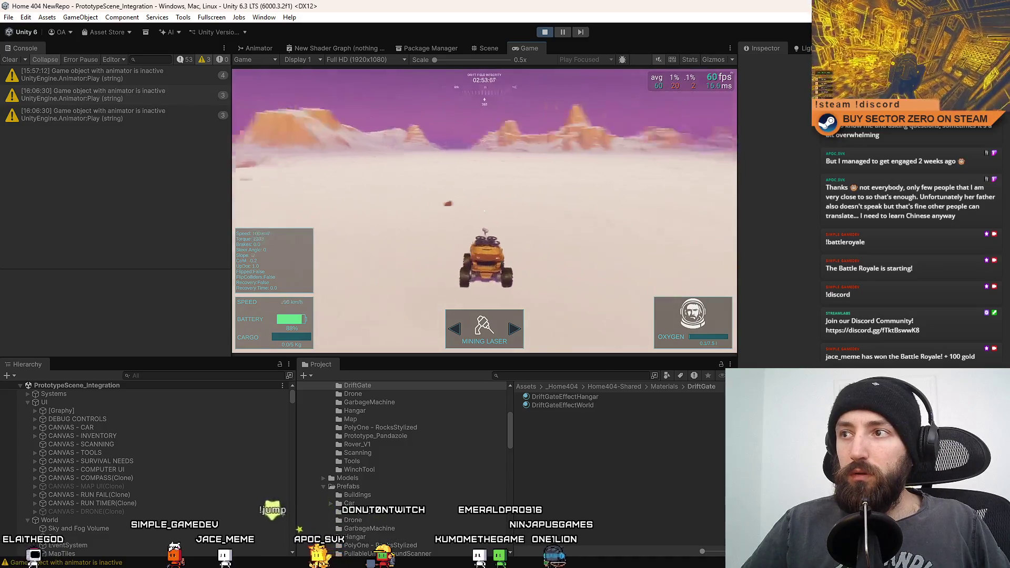
{"action": "key", "text": "d"}
{"action": "key", "text": "d"}
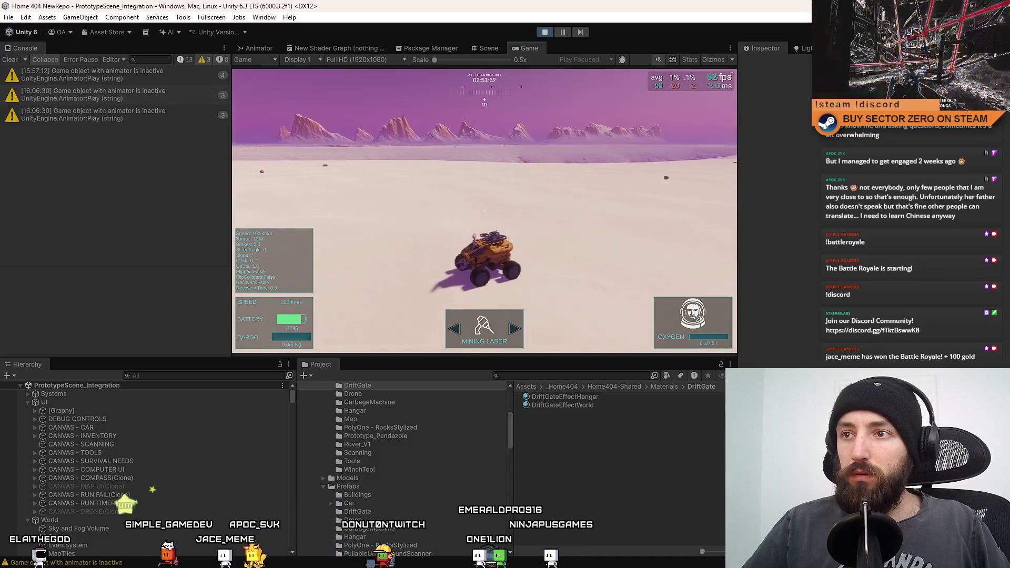
{"action": "key", "text": "d"}
- Keep driving fullscreen, steering left, then return to the editor and stop play mode
{"action": "key", "text": "F10"}
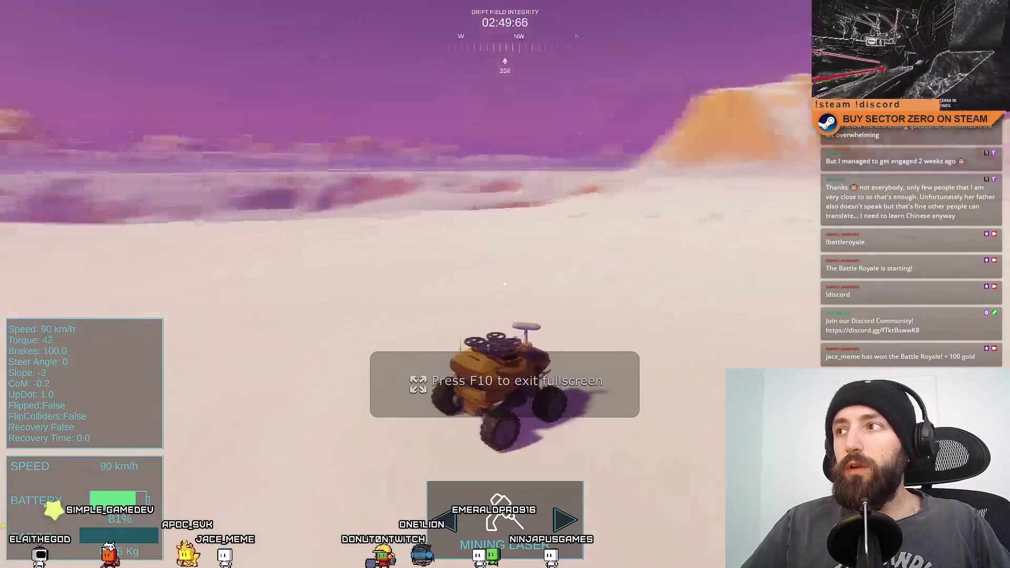
{"action": "key", "text": "a"}
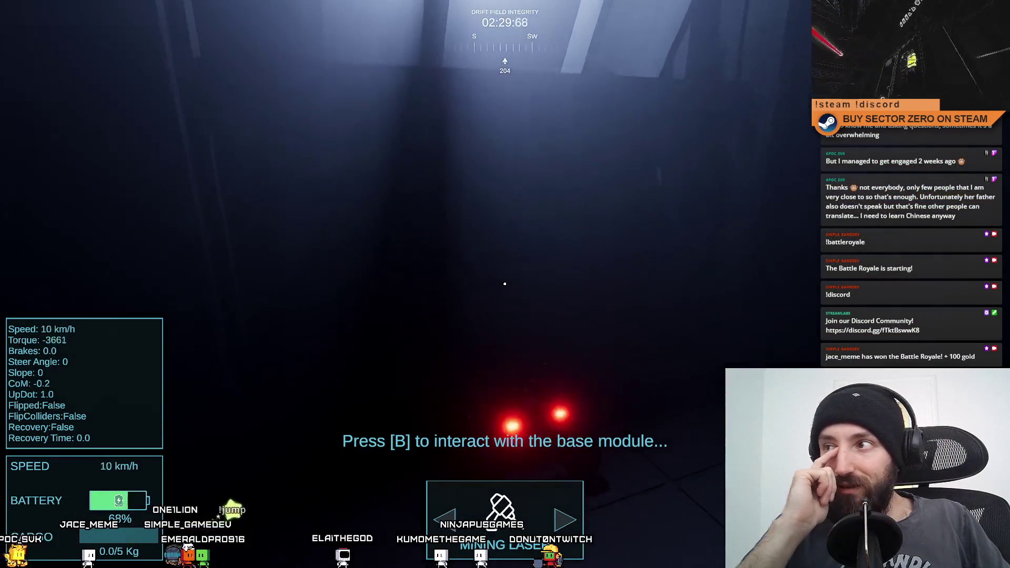
{"action": "key", "text": "F11"}
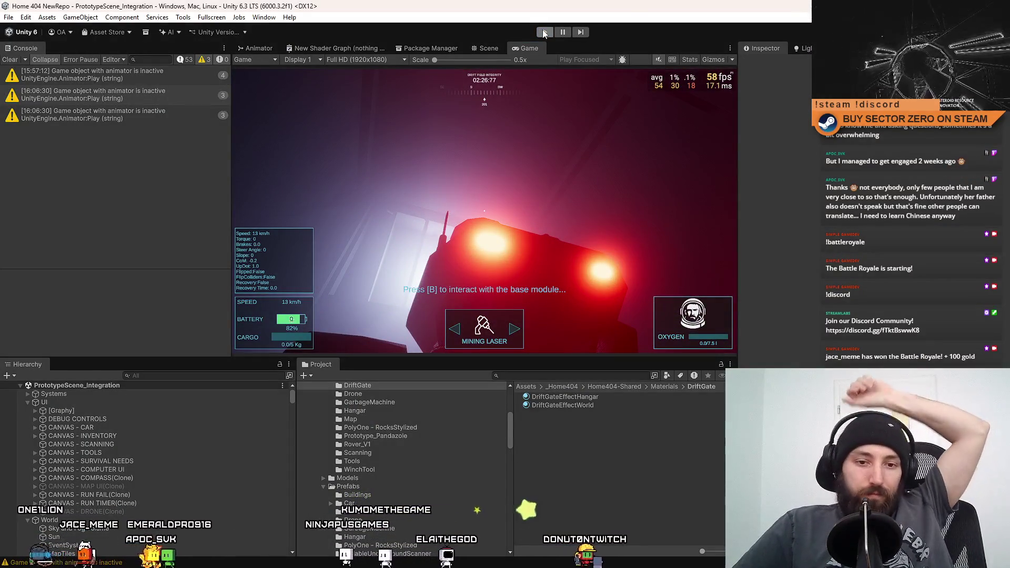
{"action": "key", "text": "ctrl+p"}
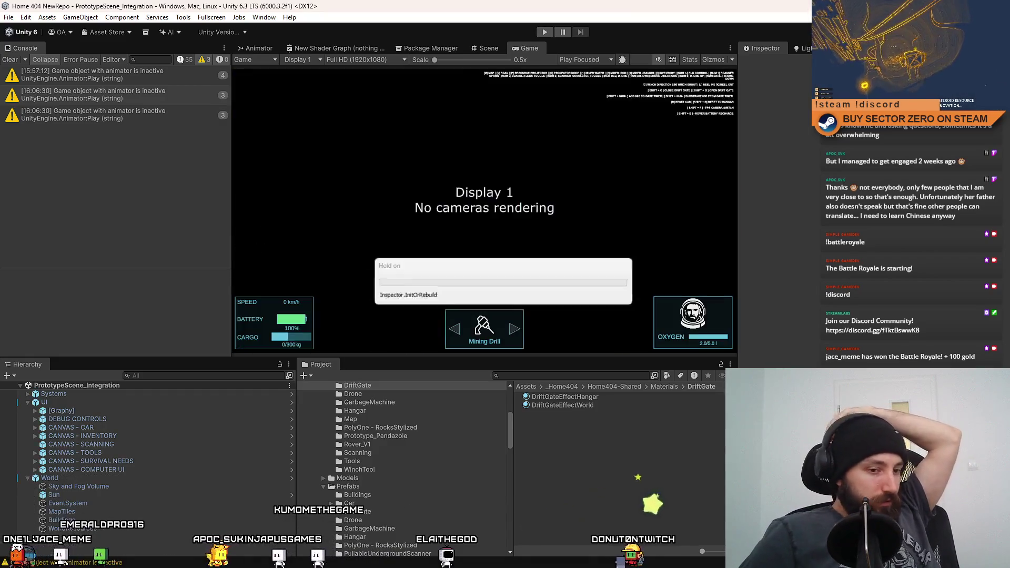
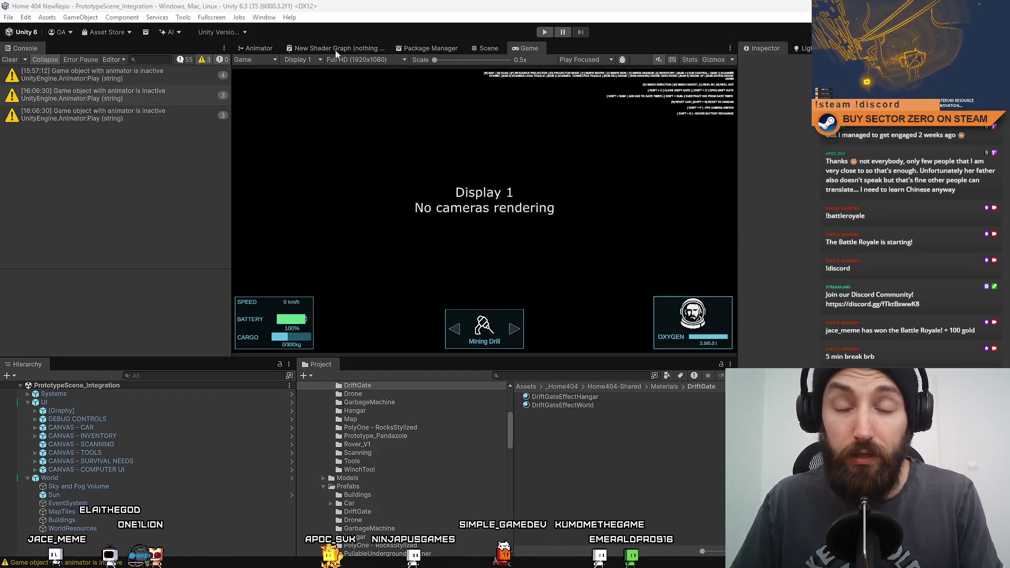
- Clear the Console messages and glance at the Scene view before returning to Game
{"action": "left_click", "coordinate": [18, 60]}
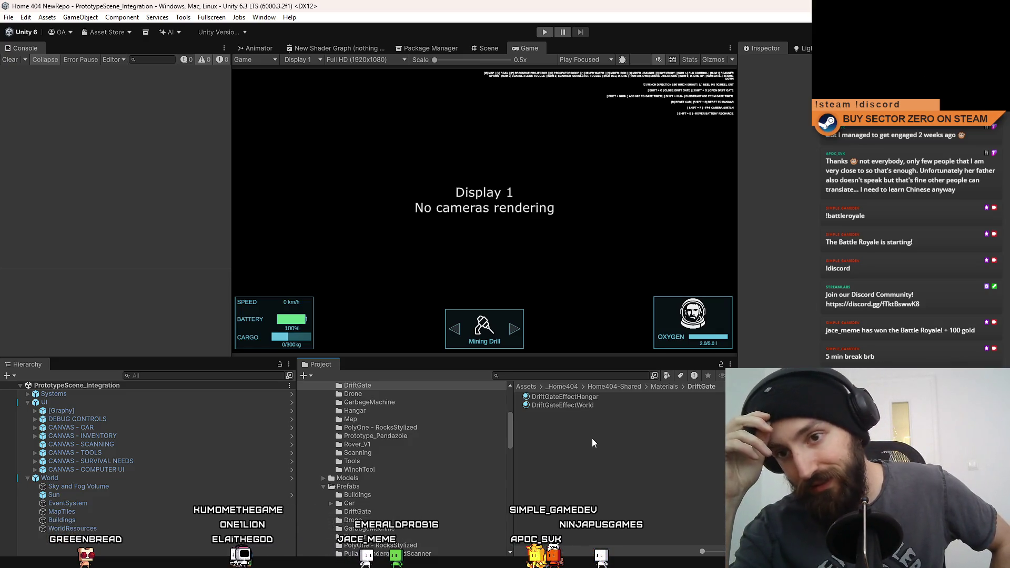
{"action": "left_click", "coordinate": [492, 51]}
{"action": "left_click", "coordinate": [526, 48]}
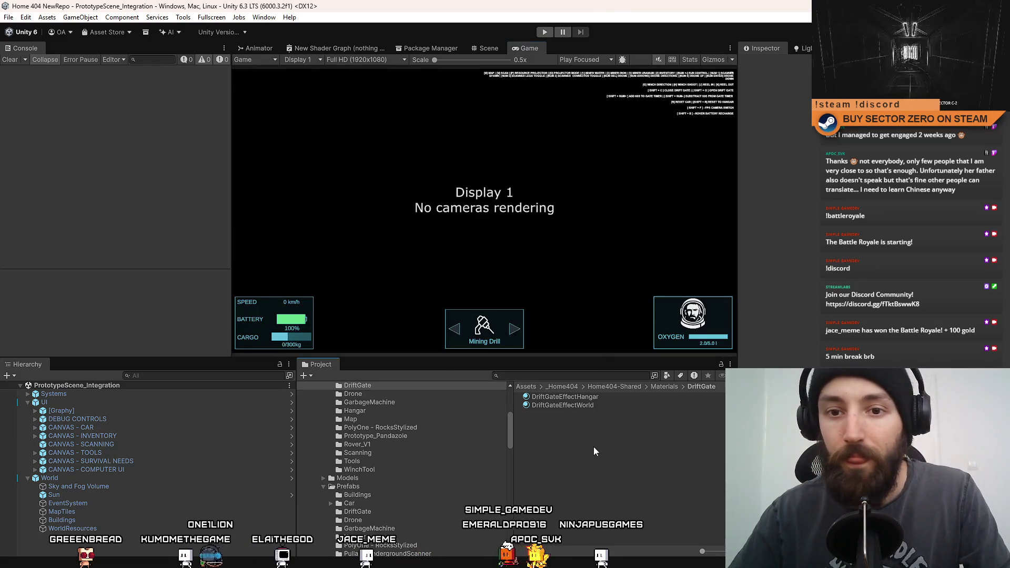
- Compare the DriftGateEffectHangar and DriftGateEffectWorld materials, then deselect both
{"action": "left_click", "coordinate": [566, 399]}
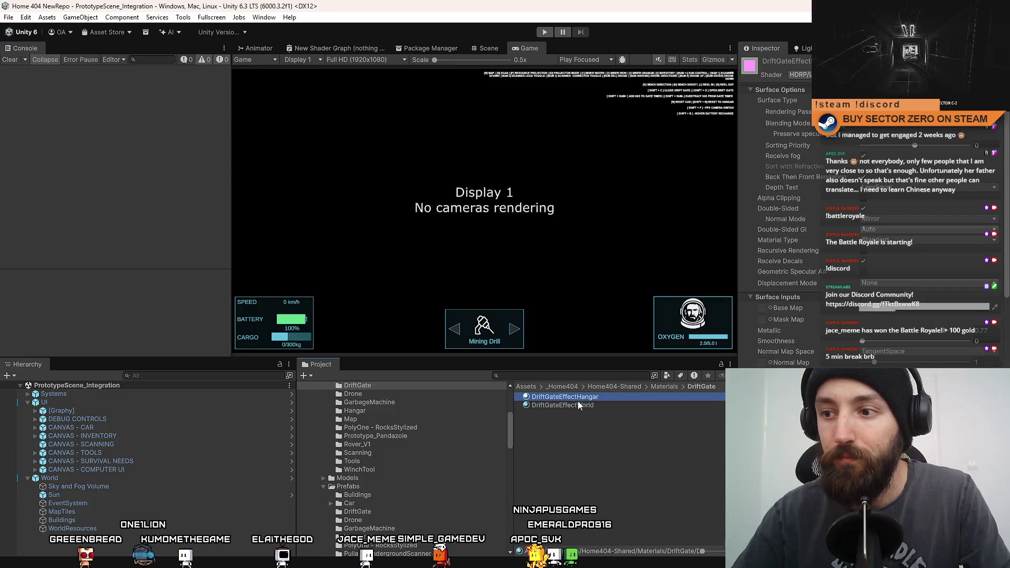
{"action": "left_click", "coordinate": [573, 405]}
{"action": "left_click", "coordinate": [579, 398]}
{"action": "left_click", "coordinate": [575, 404]}
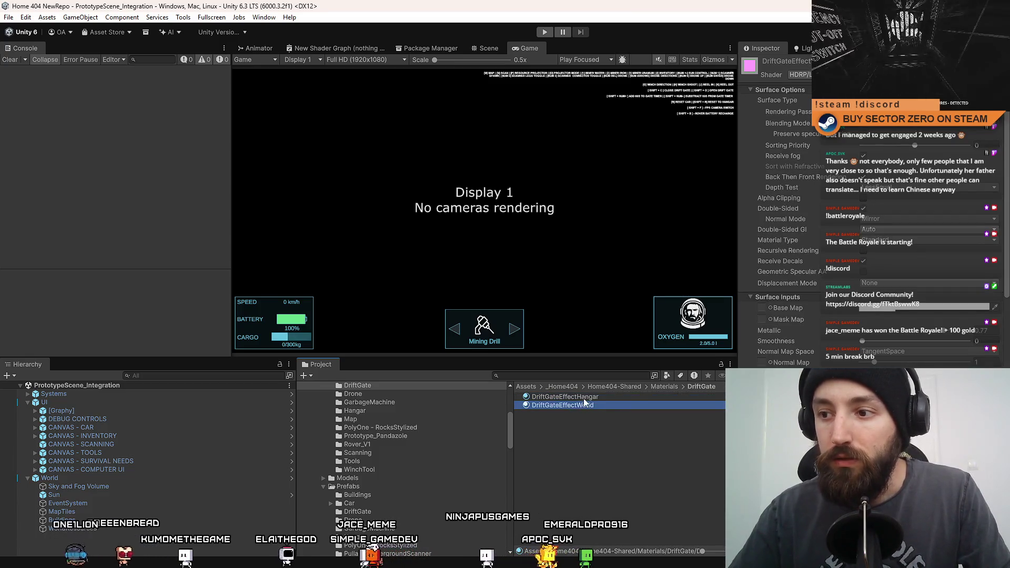
{"action": "left_click", "coordinate": [583, 399]}
{"action": "left_click", "coordinate": [577, 405]}
{"action": "left_click", "coordinate": [581, 397]}
{"action": "left_click", "coordinate": [575, 403]}
{"action": "left_click", "coordinate": [573, 398]}
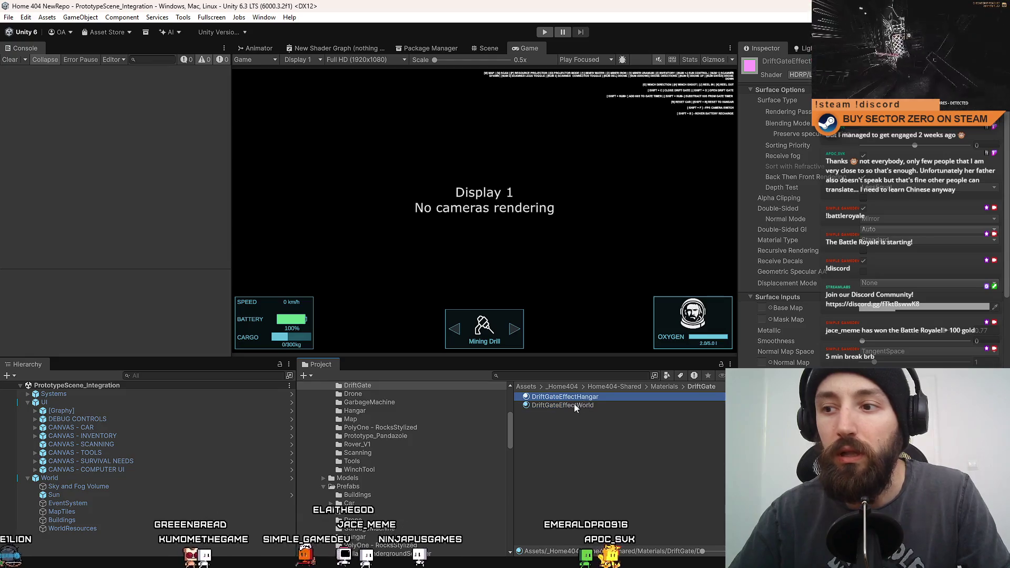
{"action": "left_click", "coordinate": [576, 404]}
{"action": "left_click", "coordinate": [579, 399]}
{"action": "left_click", "coordinate": [566, 409]}
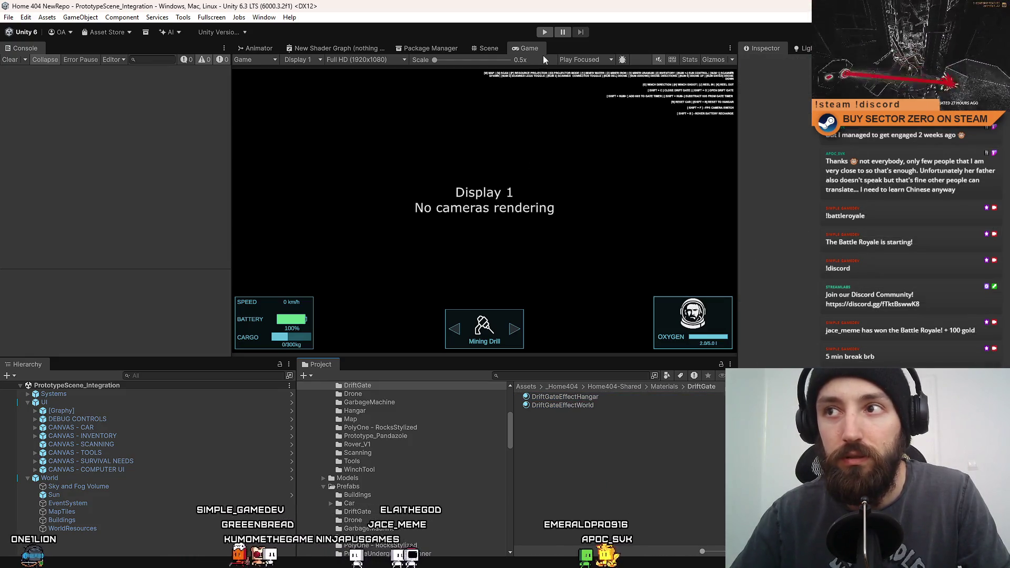
- Enter play mode and bring the FYRETALE FEB 2026 Notion page forward, moved right
{"action": "left_click", "coordinate": [545, 33]}
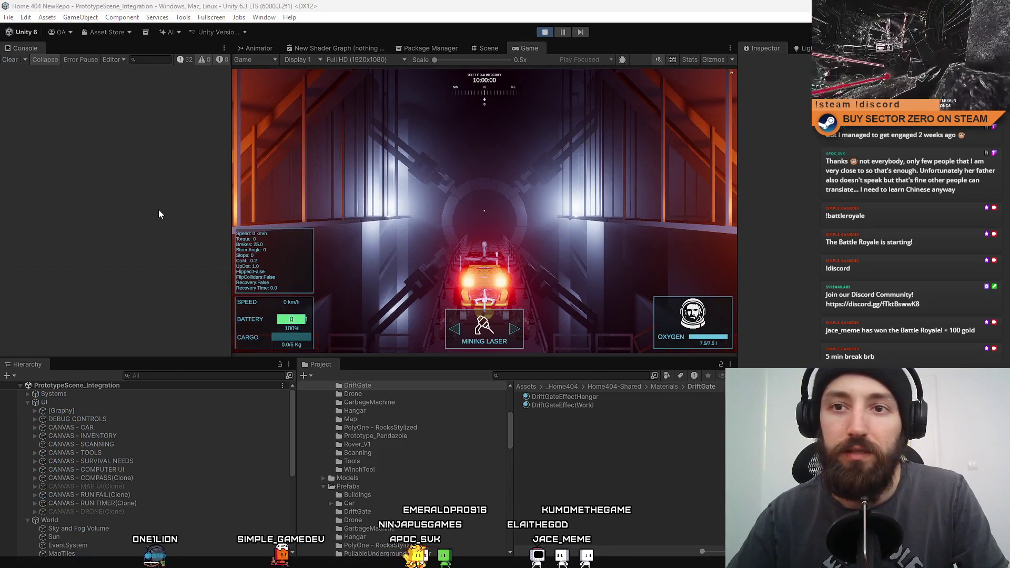
{"action": "key", "text": "alt+Tab"}
{"action": "left_click_drag", "start_coordinate": [243, 31], "coordinate": [443, 55]}
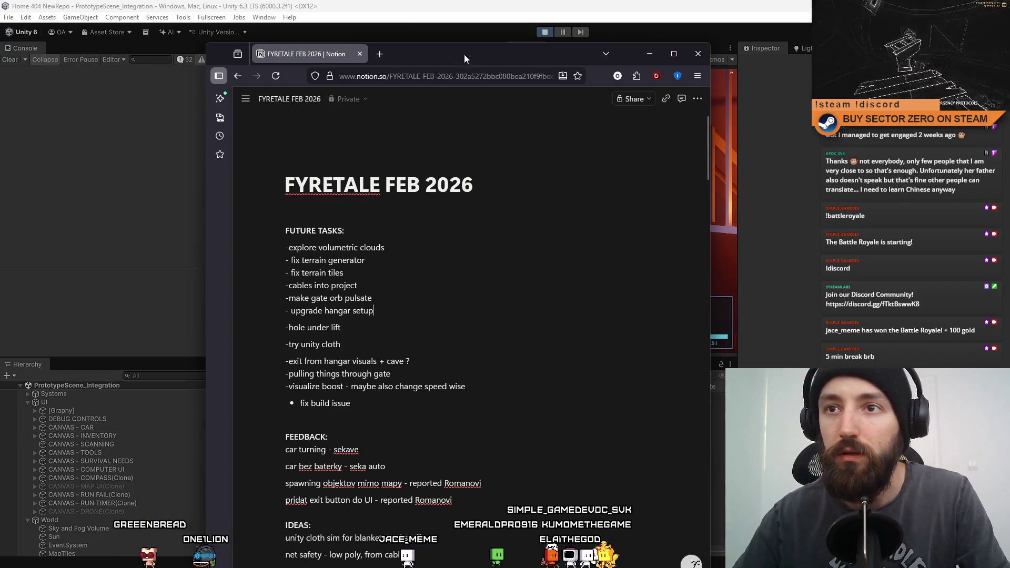
- Check the running game, then bring back the FYRETALE MARCH 2026 page shifted right
{"action": "key", "text": "alt+Tab"}
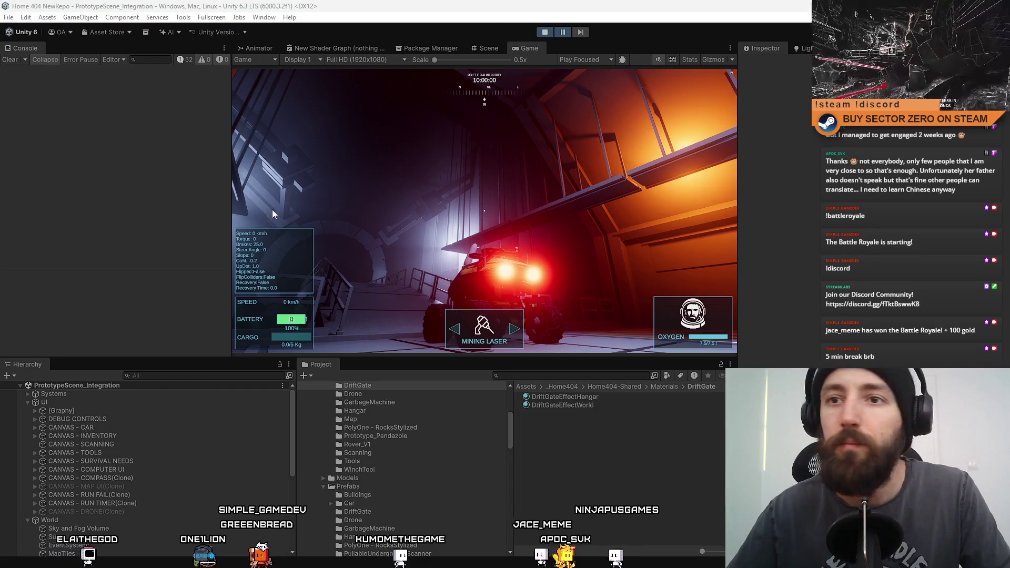
{"action": "key", "text": "alt+Tab"}
{"action": "left_click_drag", "start_coordinate": [291, 38], "coordinate": [443, 40]}
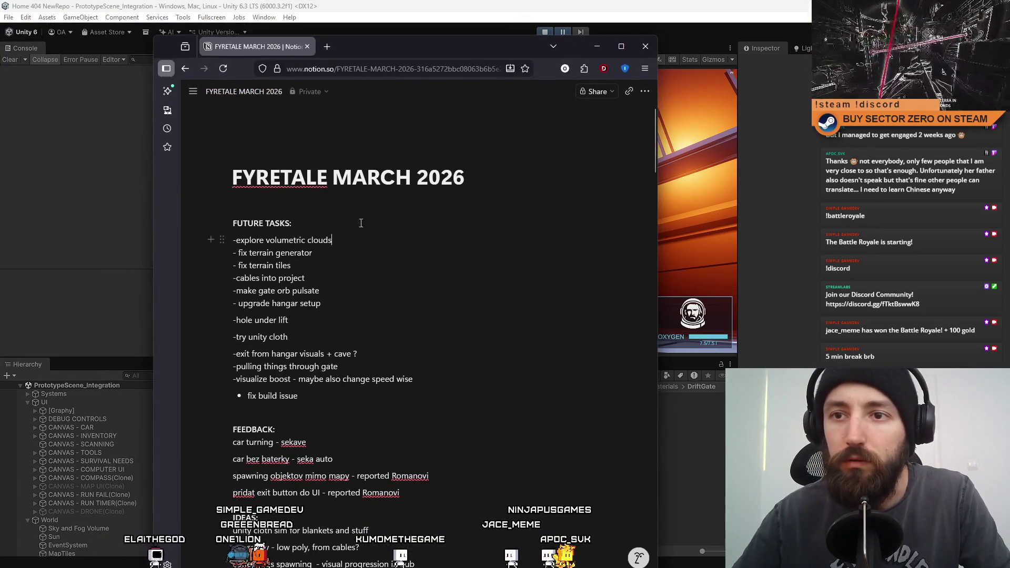
- Change the light-upgrade task list's date to 01/03/2026
{"action": "scroll", "coordinate": [421, 312], "scroll_direction": "down", "scroll_amount": 5}
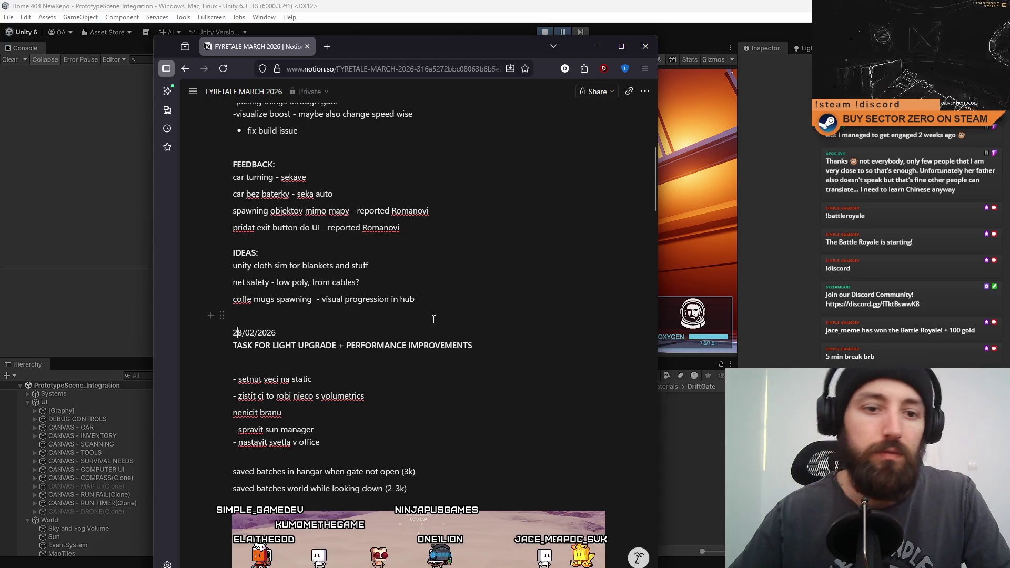
{"action": "key", "text": "shift+Left"}
{"action": "key", "text": "shift+Left"}
{"action": "type", "text": "01/0"}
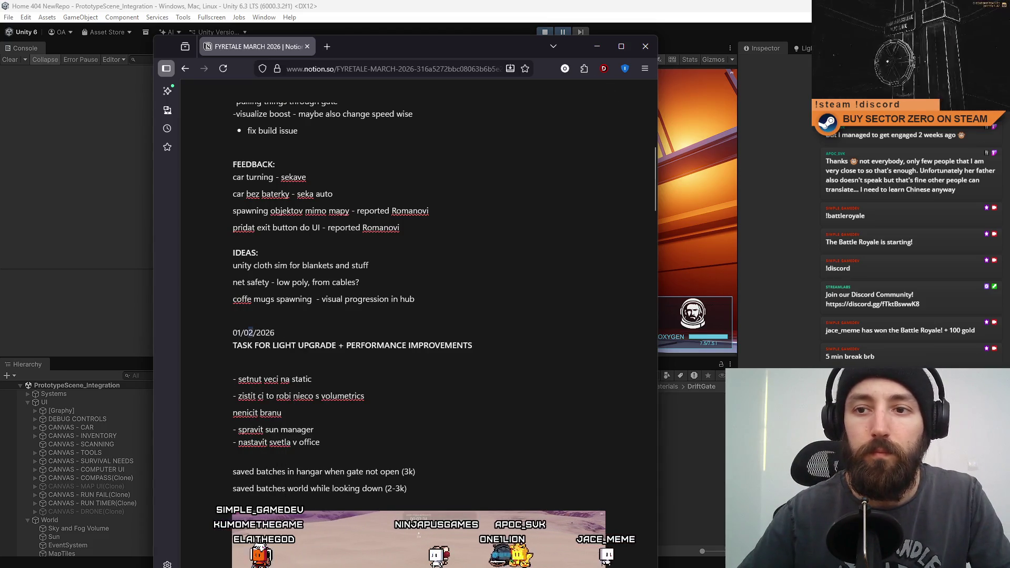
{"action": "type", "text": "3"}
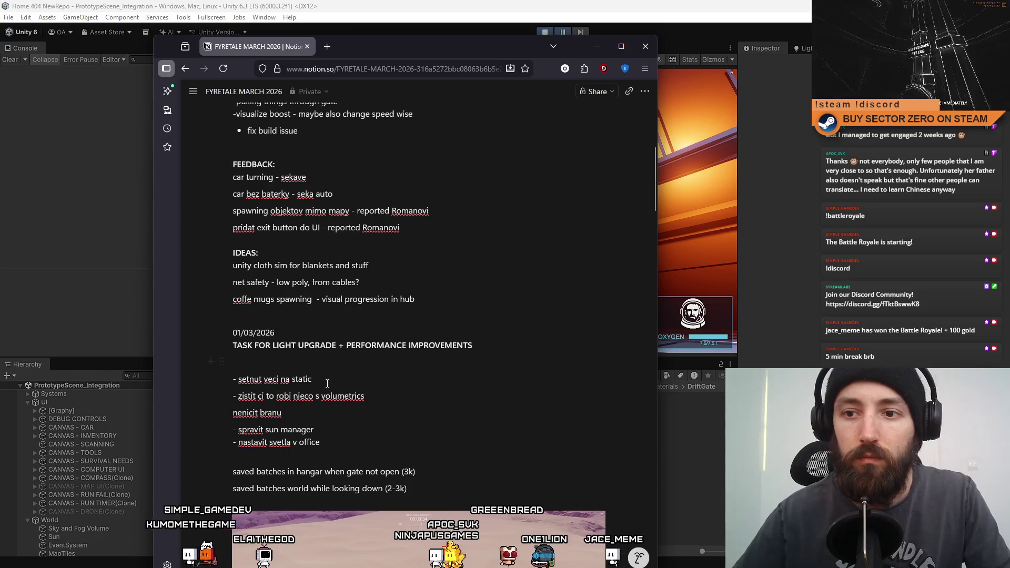
- Clear the first task item's text to make room for the static-marking tool note
{"action": "left_click", "coordinate": [327, 384]}
{"action": "left_click_drag", "start_coordinate": [326, 381], "coordinate": [235, 381]}
{"action": "key", "text": "BackSpace"}
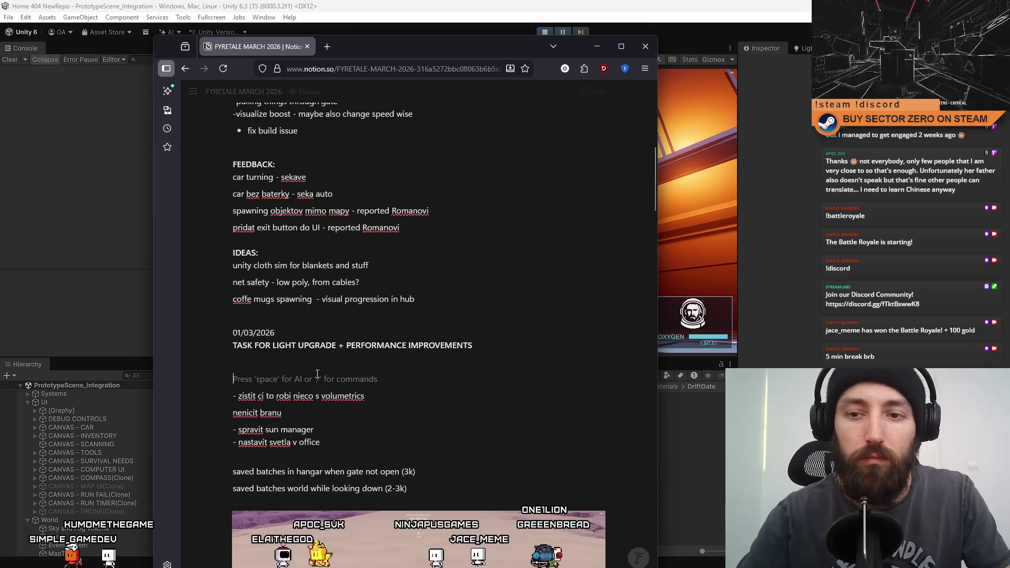
{"action": "type", "text": "s"}
{"action": "key", "text": "BackSpace"}
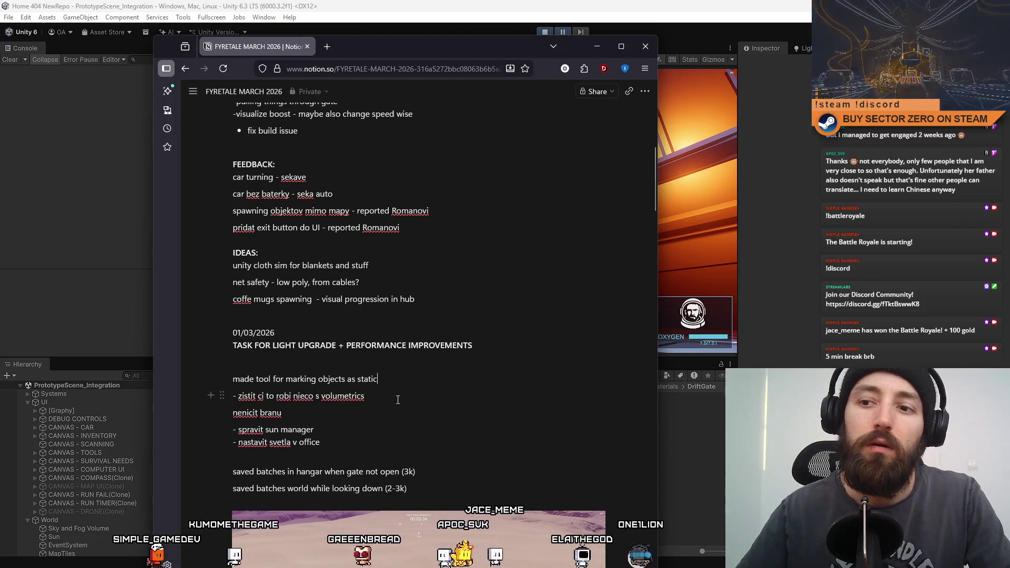
- Delete the volumetrics and nenicit branu lines from the task list
{"action": "key", "text": "BackSpace"}
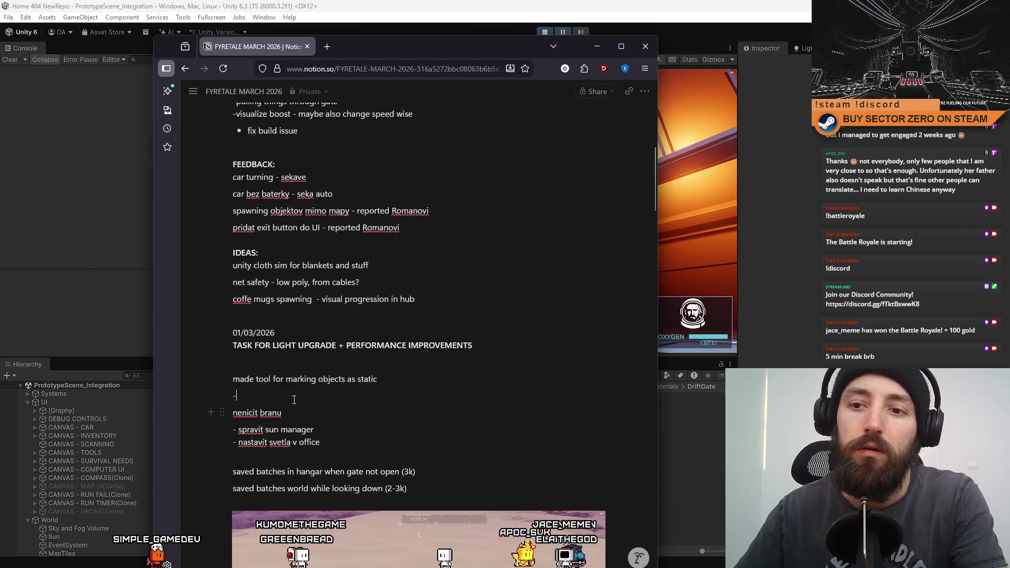
{"action": "key", "text": "BackSpace"}
{"action": "key", "text": "Delete"}
{"action": "key", "text": "shift+End"}
{"action": "key", "text": "Delete"}
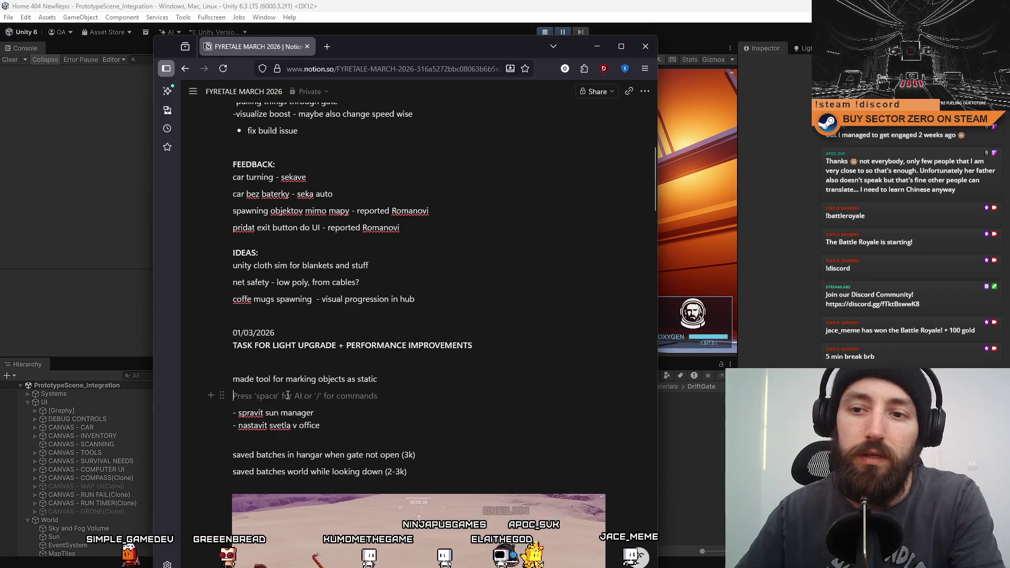
{"action": "key", "text": "Delete"}
{"action": "double_click", "coordinate": [287, 395]}
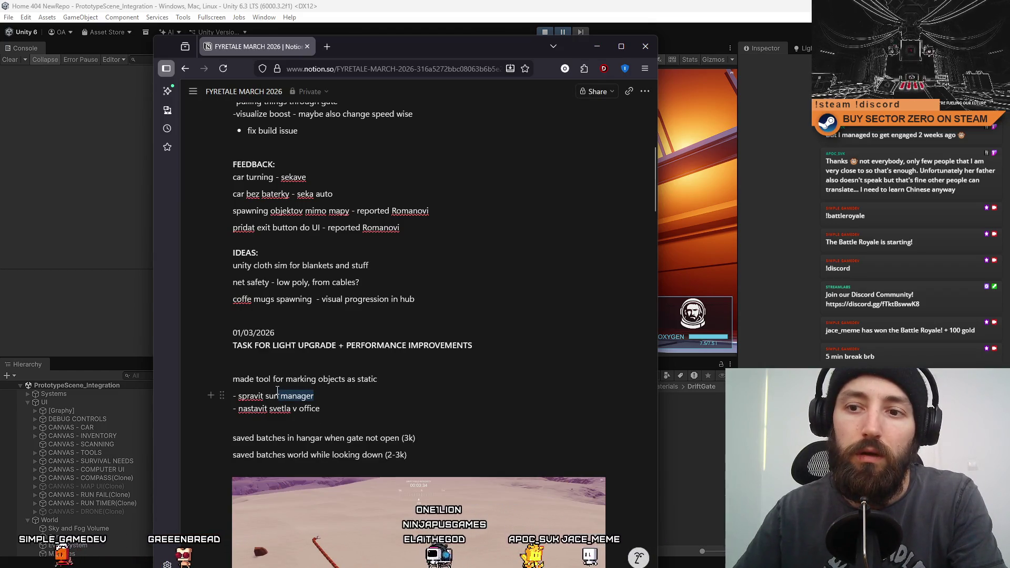
- Add the note 'do not destroy hangar gate while in world, only hangar' below the static note
{"action": "left_click", "coordinate": [409, 381]}
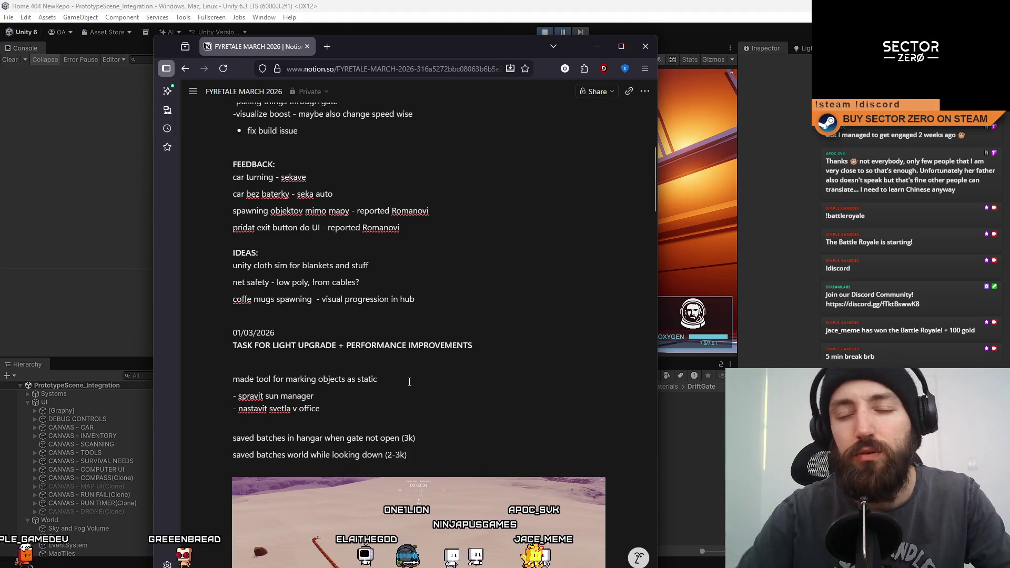
{"action": "key", "text": "Return"}
{"action": "type", "text": "do not destroy h"}
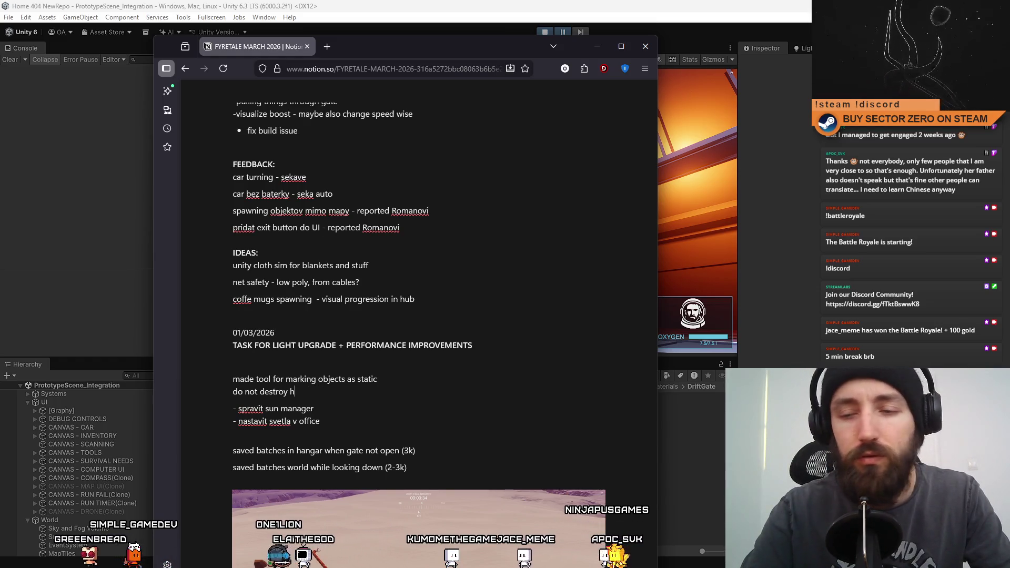
{"action": "type", "text": "angar gate while "}
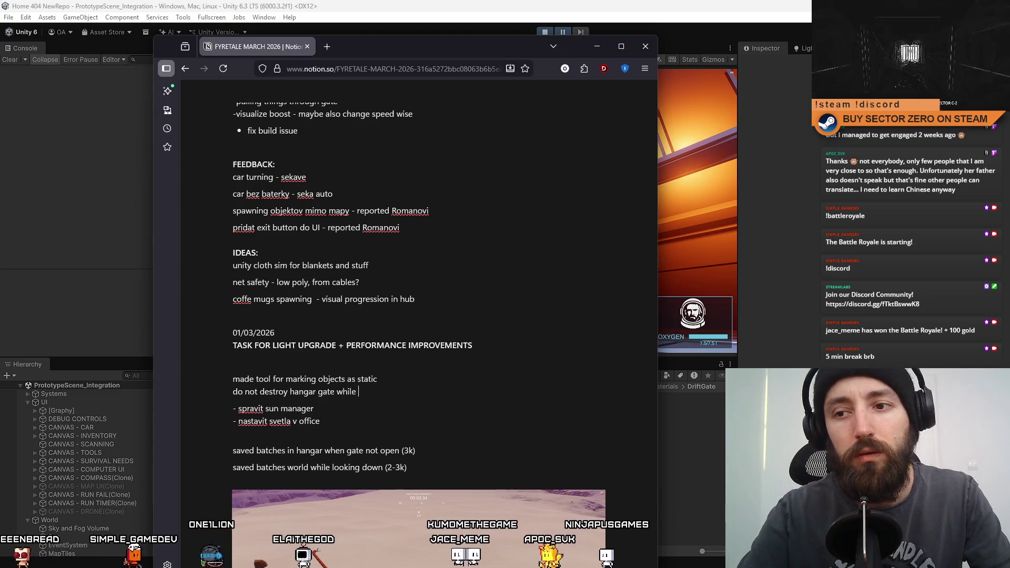
{"action": "type", "text": "in world, "}
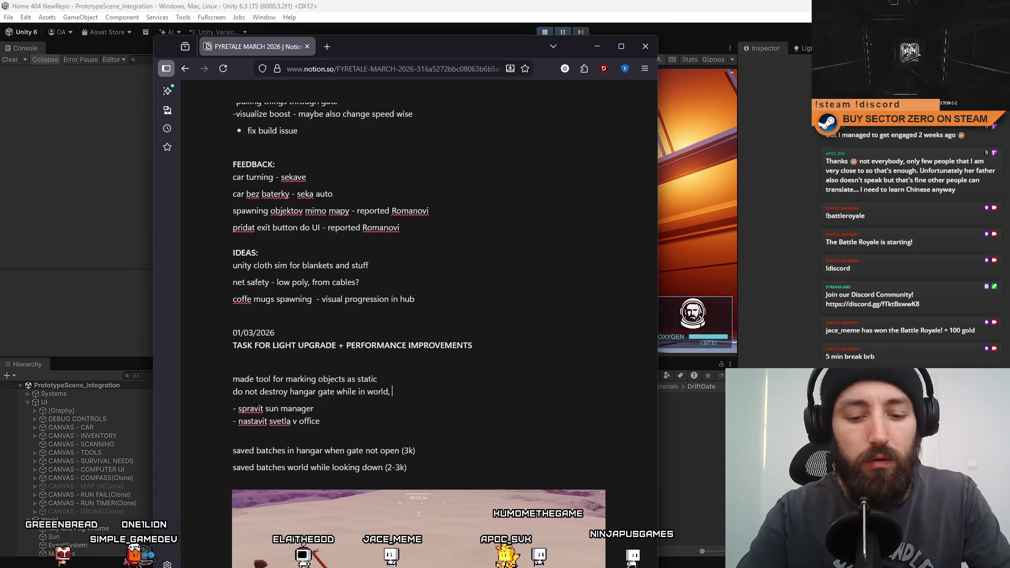
{"action": "type", "text": "only hangar"}
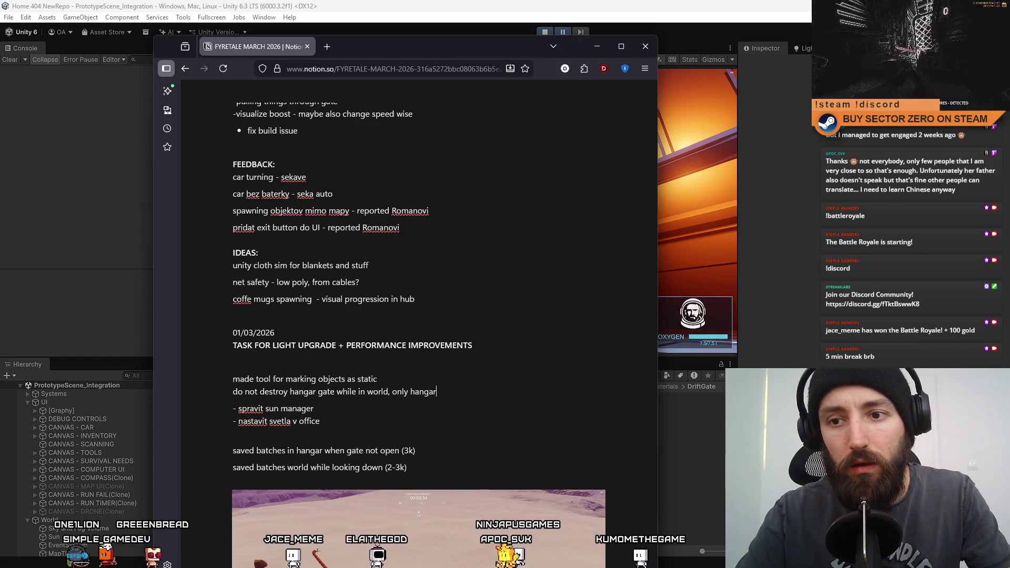
- Trim 'spravit' from the sun manager item and clear the office lights item text
{"action": "left_click", "coordinate": [351, 406]}
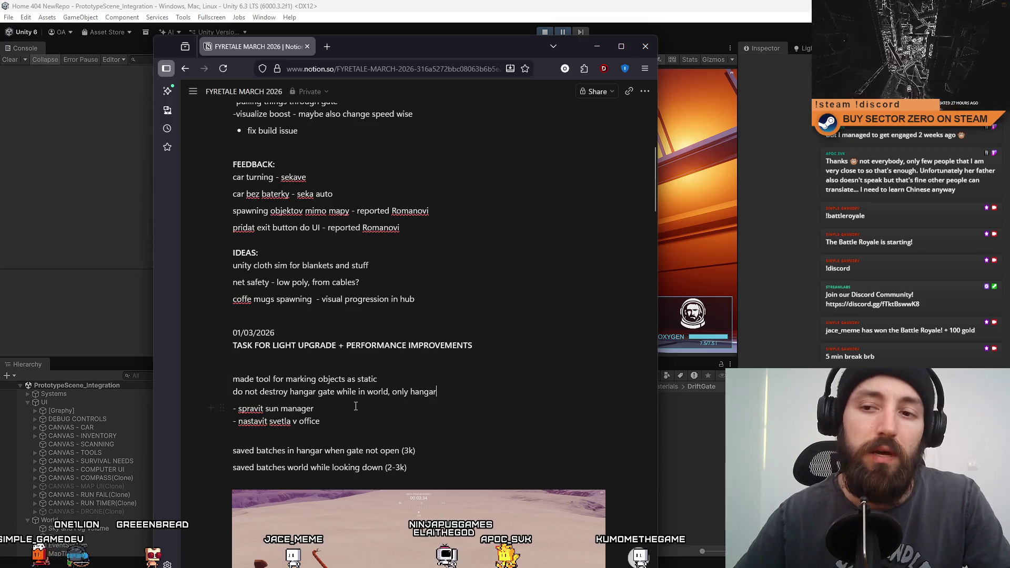
{"action": "key", "text": "ctrl+shift+Left"}
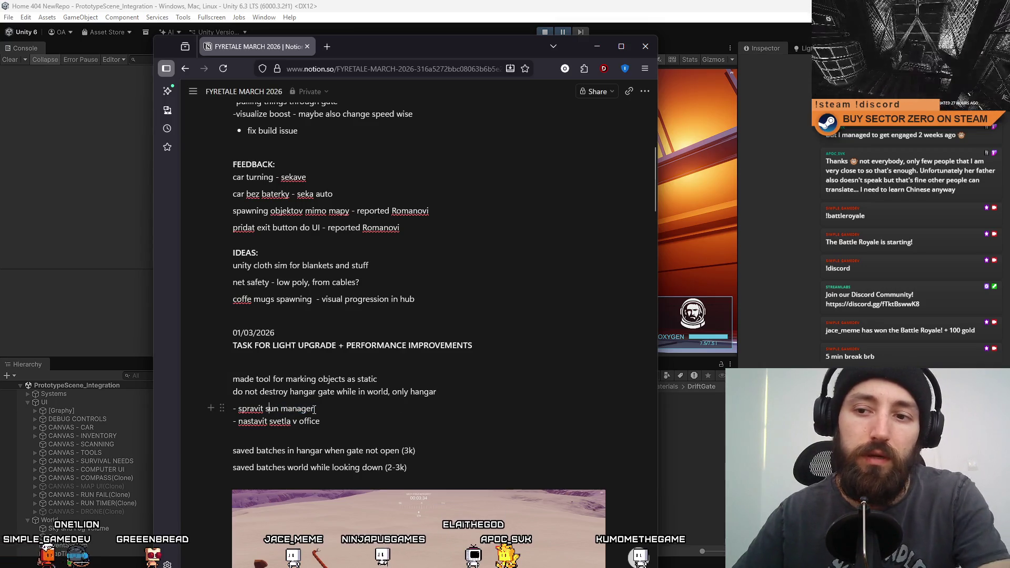
{"action": "key", "text": "ctrl+BackSpace"}
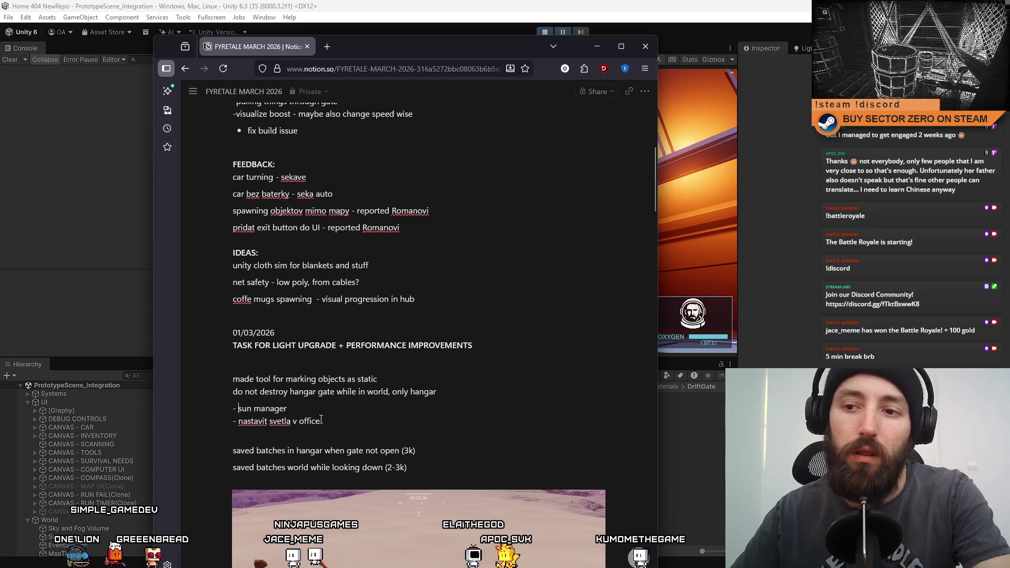
{"action": "key", "text": "Down"}
{"action": "key", "text": "shift+End"}
{"action": "key", "text": "BackSpace"}
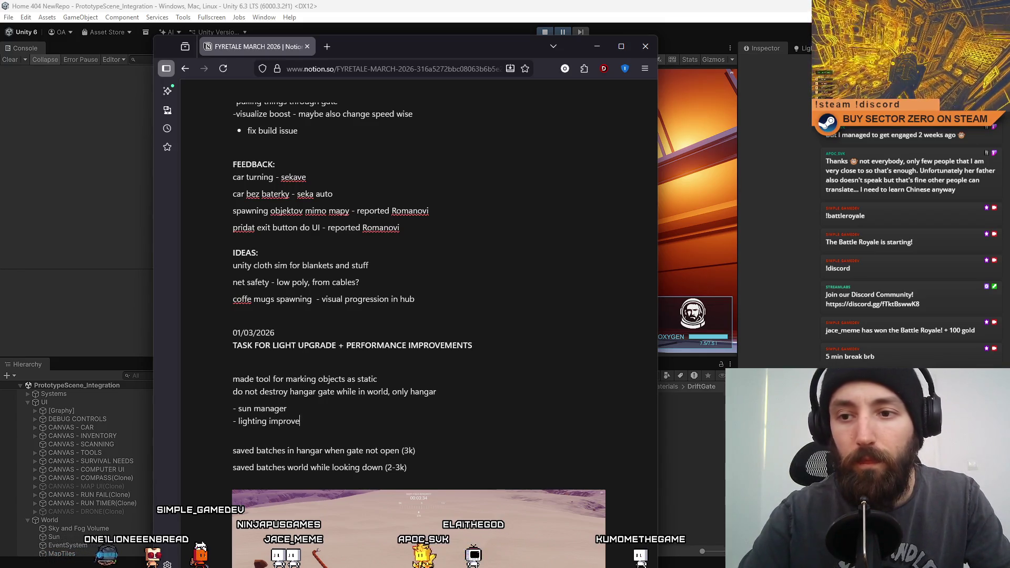
- Finish 'lighting improvements' and add a 'sun better quality shadows' note below the hangar gate note
{"action": "type", "text": "ments"}
{"action": "left_click", "coordinate": [480, 391]}
{"action": "key", "text": "Return"}
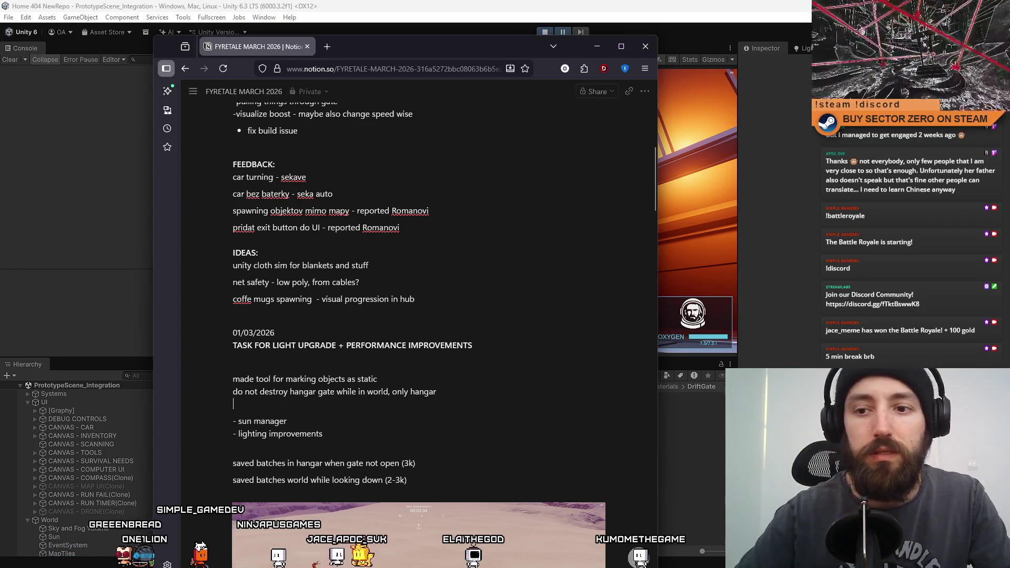
{"action": "type", "text": "sun b"}
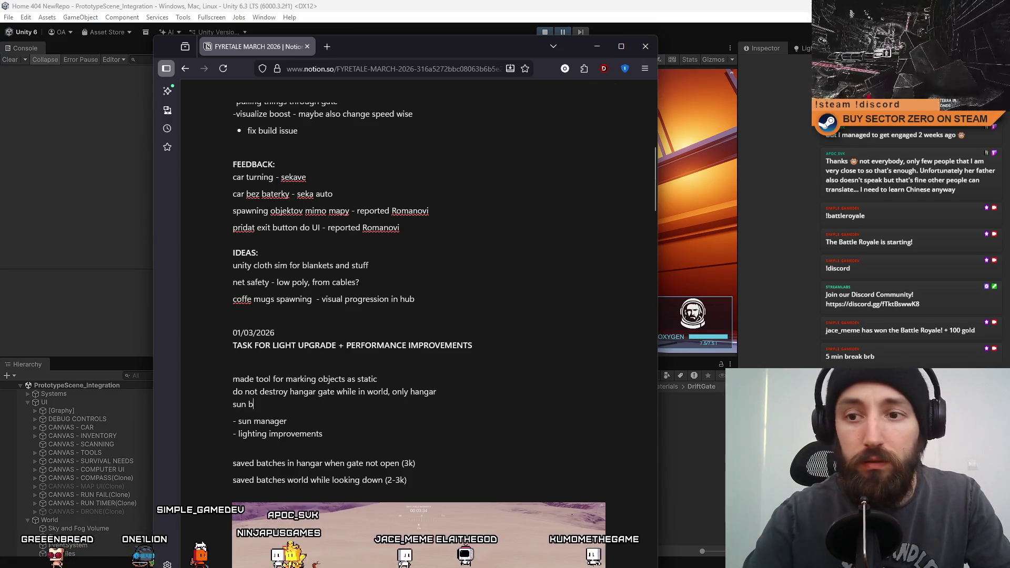
{"action": "type", "text": "etter quality"}
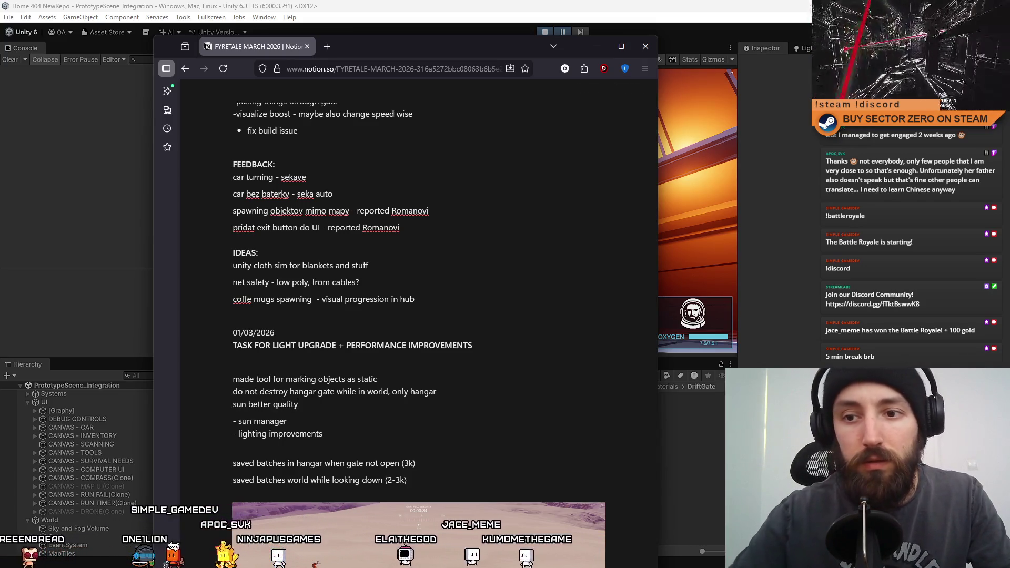
{"action": "type", "text": " shadow"}
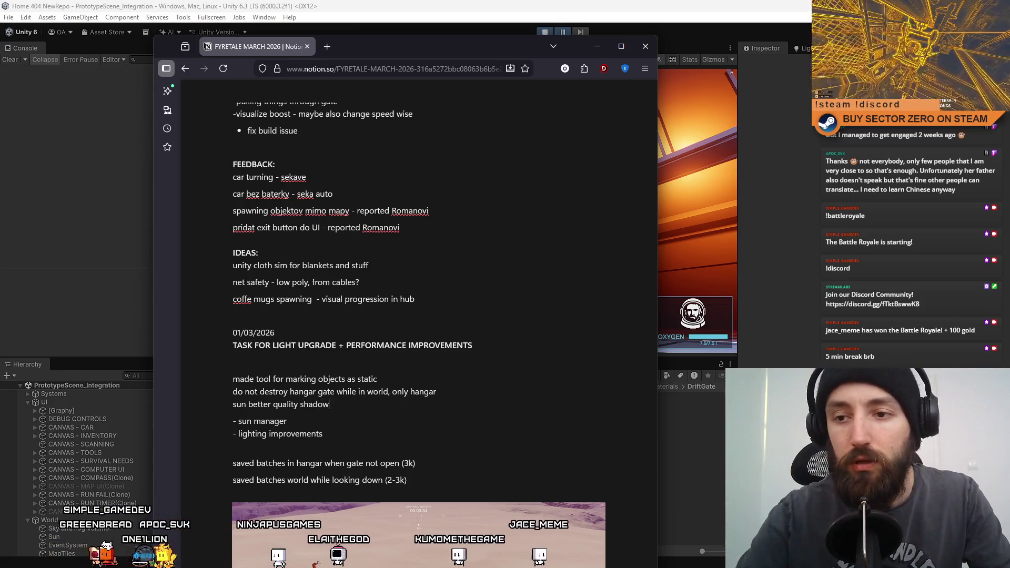
{"action": "type", "text": "s"}
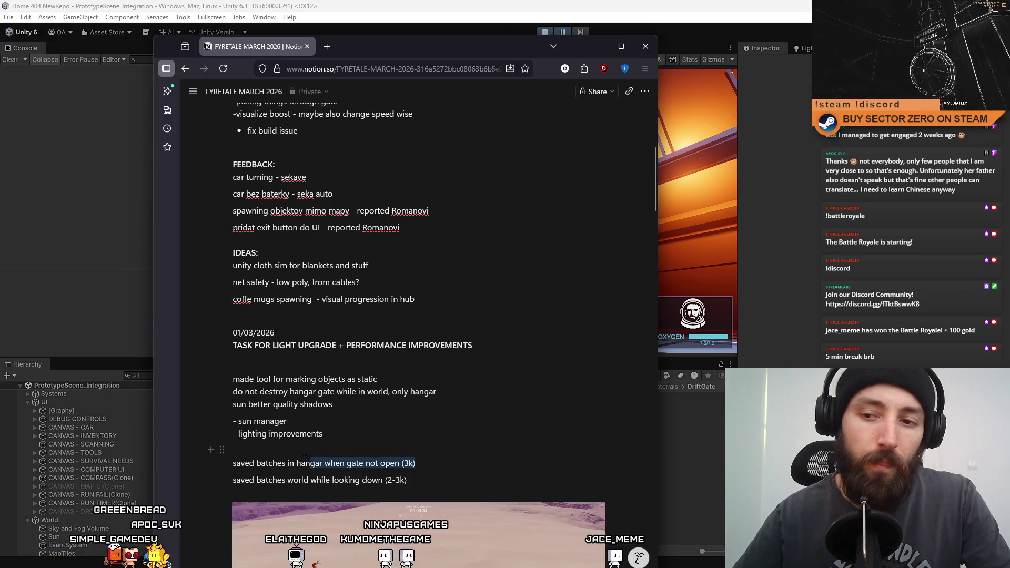
- Replace the outdated hangar batches note with 'do not render sun volumetrics or shadows while in hangar (saved 3k batches)'
{"action": "mouse_move", "coordinate": [240, 466]}
{"action": "left_mouse_down"}
{"action": "mouse_move", "coordinate": [234, 347]}
{"action": "mouse_move", "coordinate": [231, 464]}
{"action": "left_mouse_up"}
{"action": "key", "text": "BackSpace"}
{"action": "left_click", "coordinate": [473, 404]}
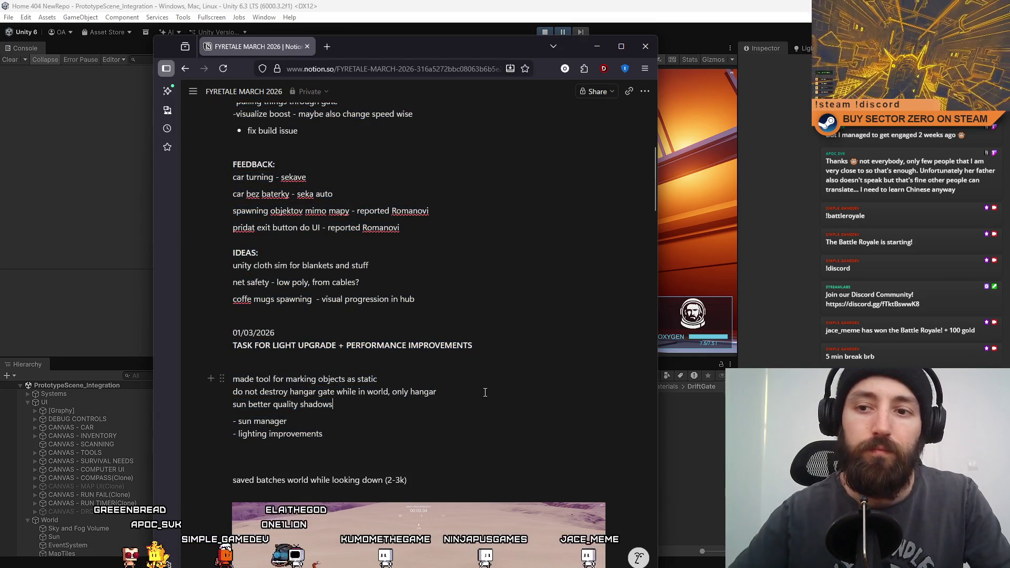
{"action": "key", "text": "Return"}
{"action": "type", "text": "do not "}
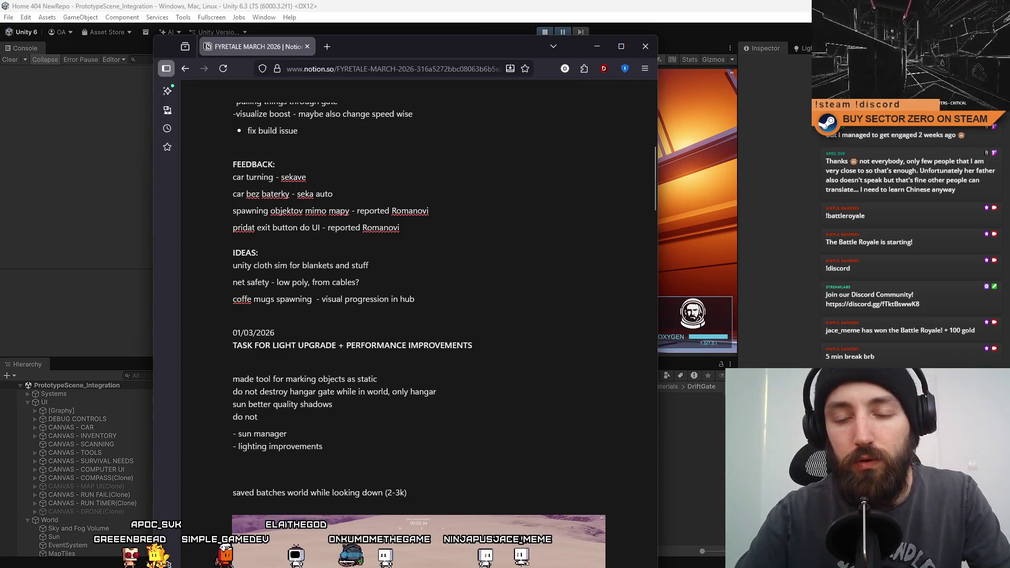
{"action": "type", "text": "re"}
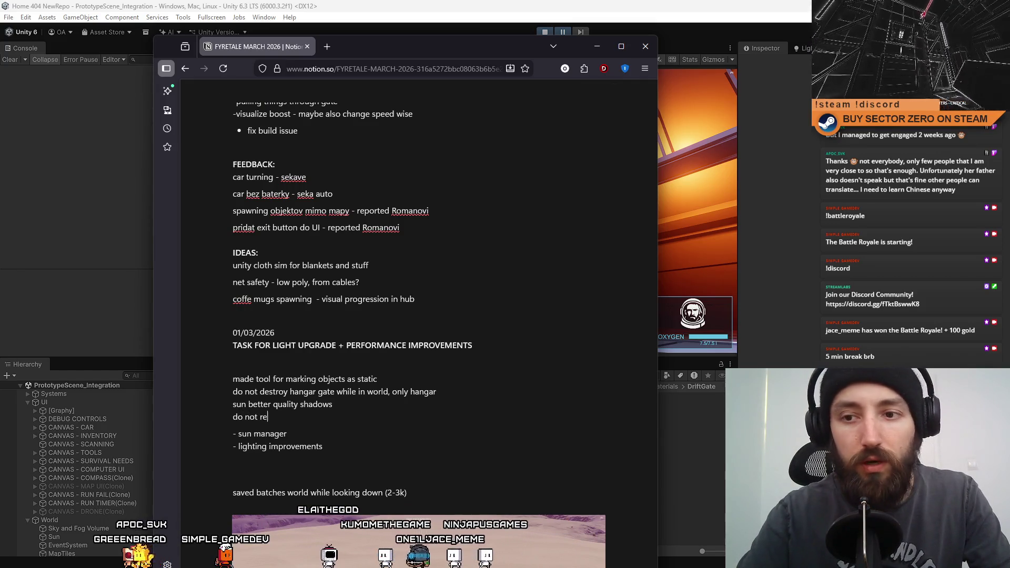
{"action": "type", "text": "nder sun vol"}
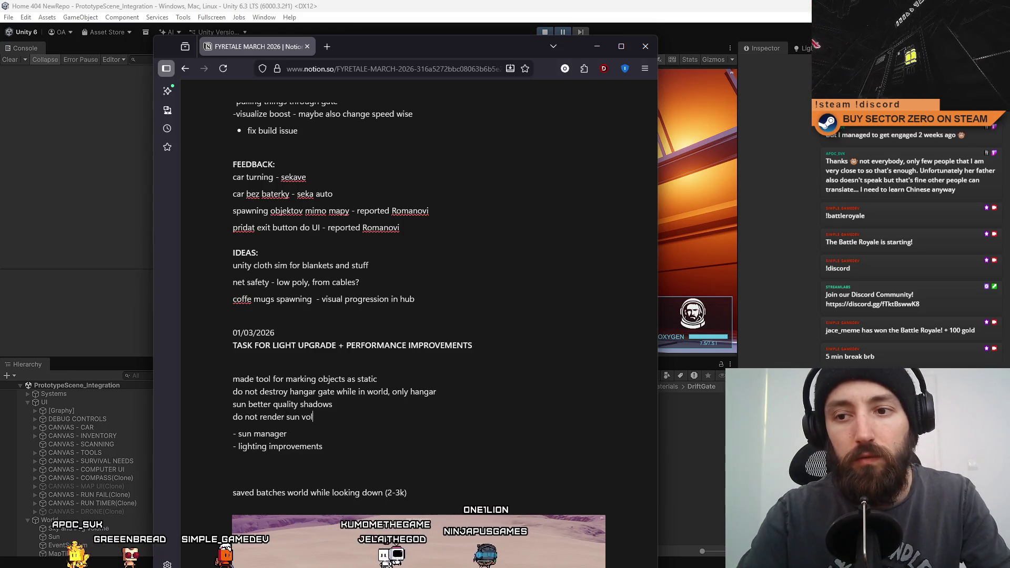
{"action": "type", "text": "umetrics or sh"}
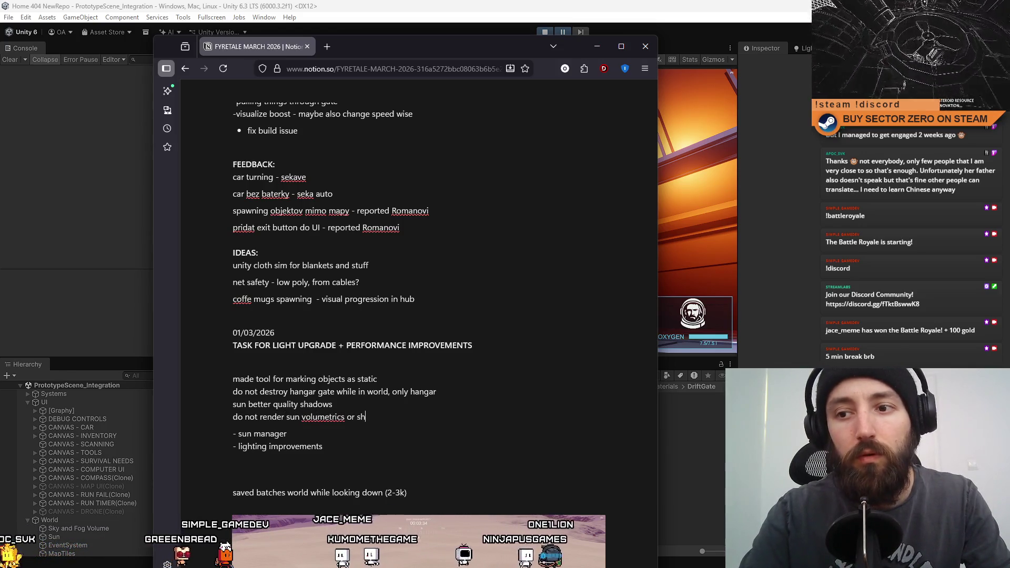
{"action": "type", "text": "adows while in h"}
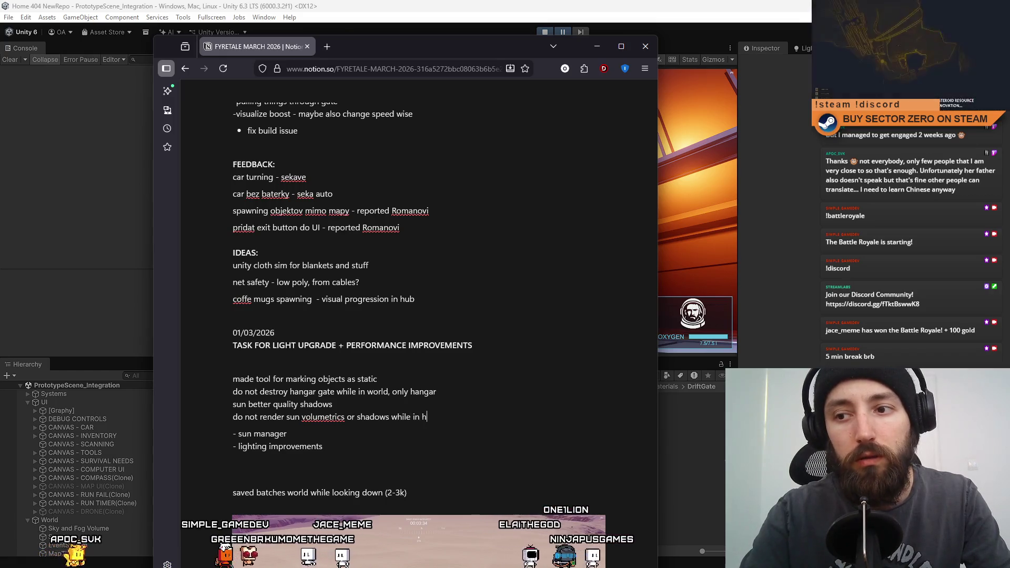
{"action": "type", "text": "angar (saved 3"}
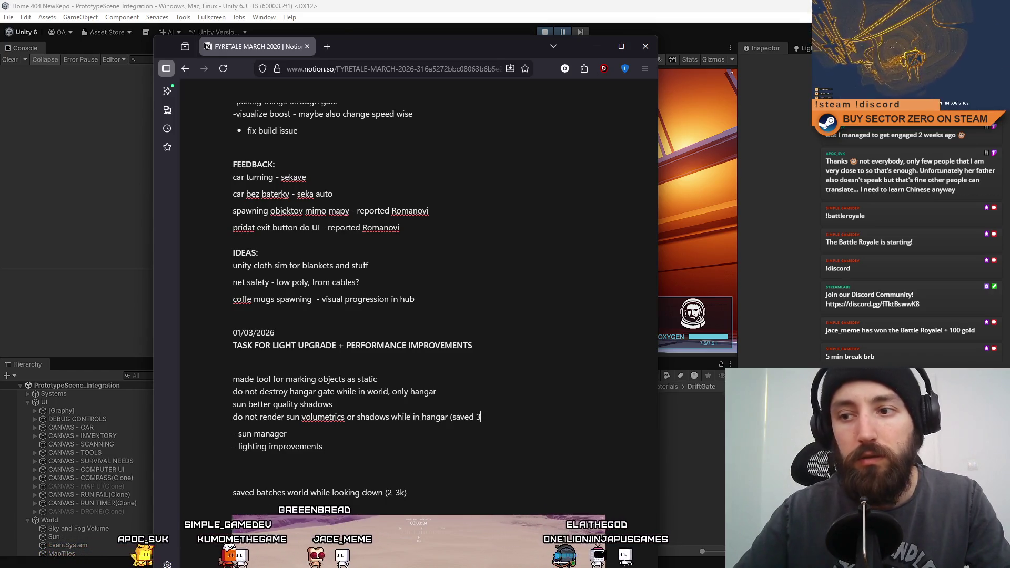
{"action": "type", "text": "k bat"}
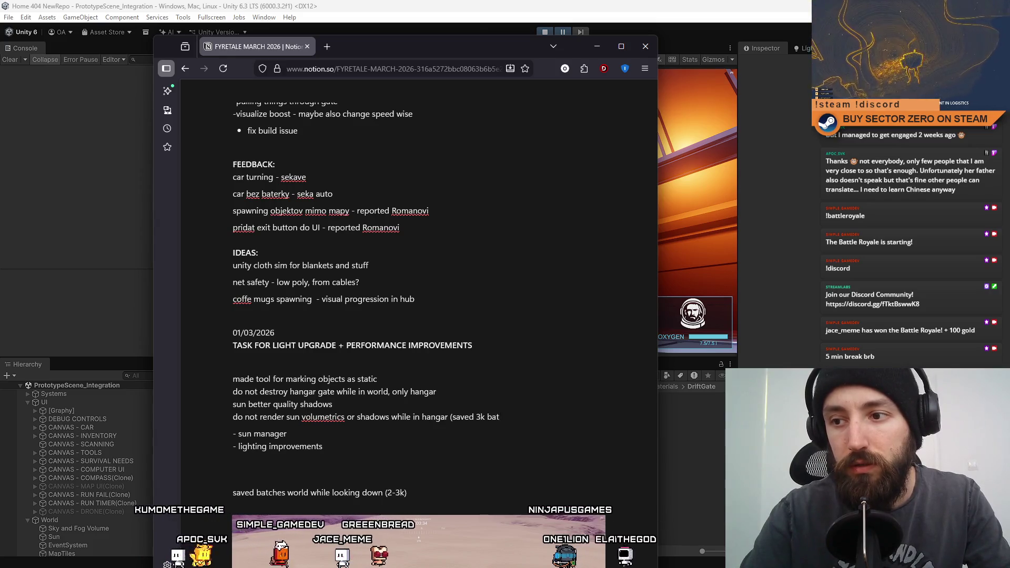
{"action": "type", "text": "ches)"}
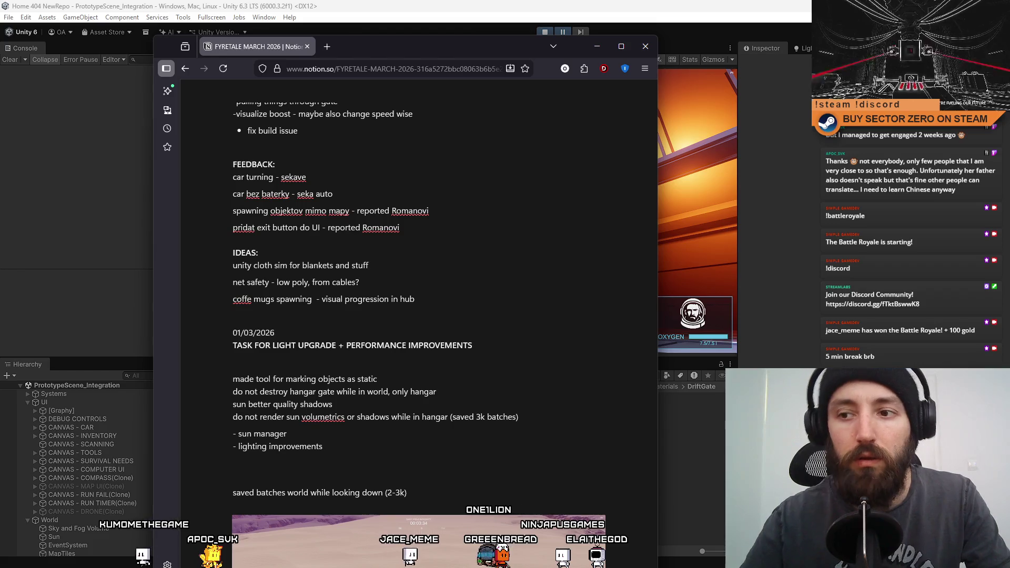
- Move the sun volumetrics note under the heading and add 'do not render hangar while in world (saved 3k batches)'
{"action": "left_click_drag", "start_coordinate": [513, 417], "coordinate": [247, 417]}
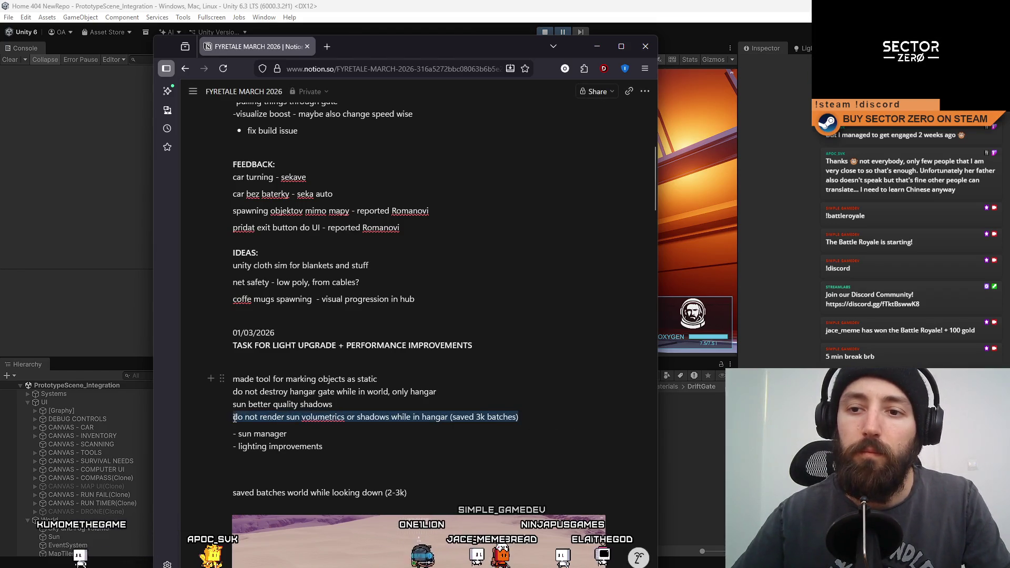
{"action": "key", "text": "ctrl+x"}
{"action": "key", "text": "Up"}
{"action": "key", "text": "Up"}
{"action": "key", "text": "Up"}
{"action": "key", "text": "ctrl+v"}
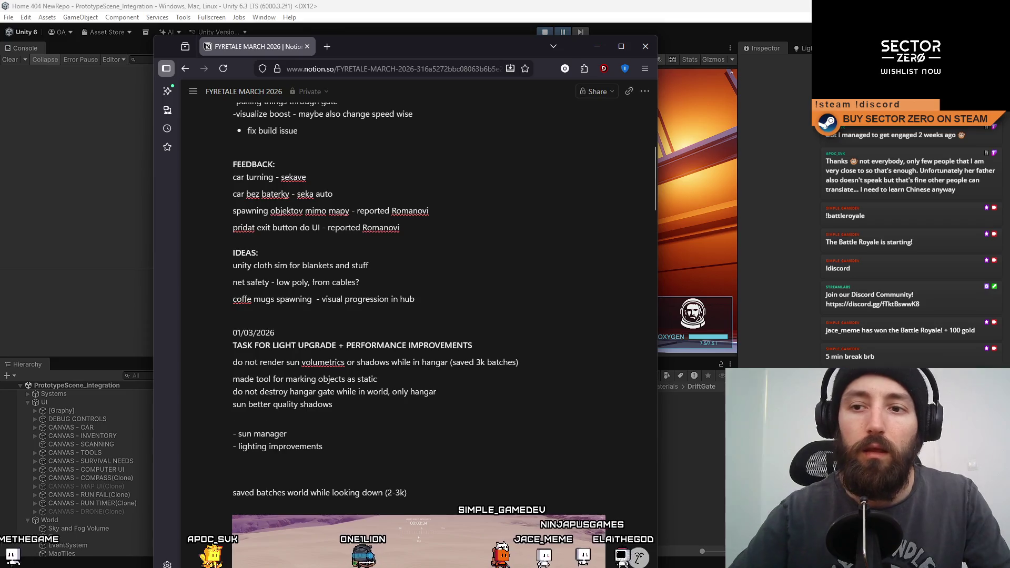
{"action": "key", "text": "Return"}
{"action": "type", "text": "do not render "}
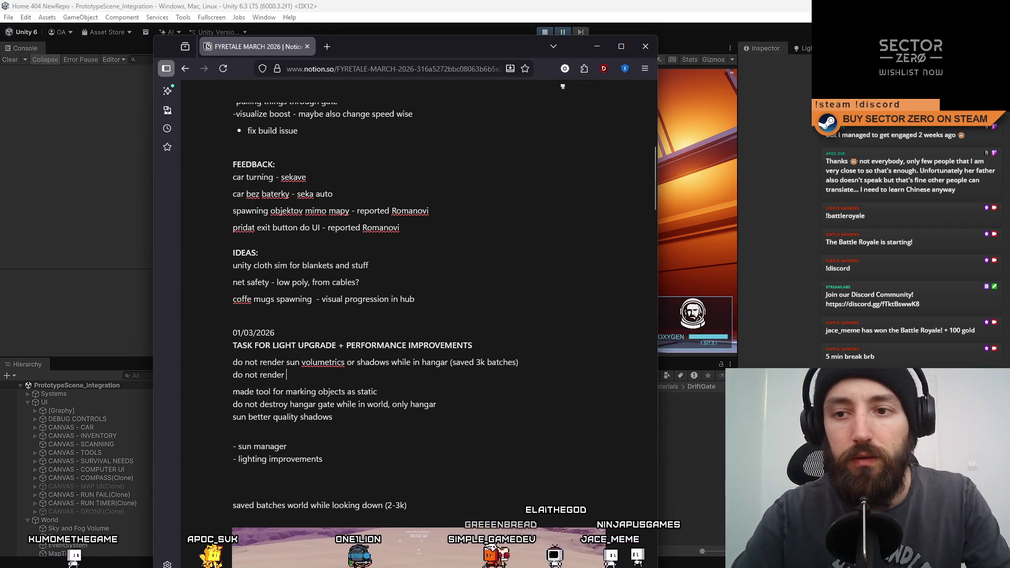
{"action": "type", "text": "hangar while in wo"}
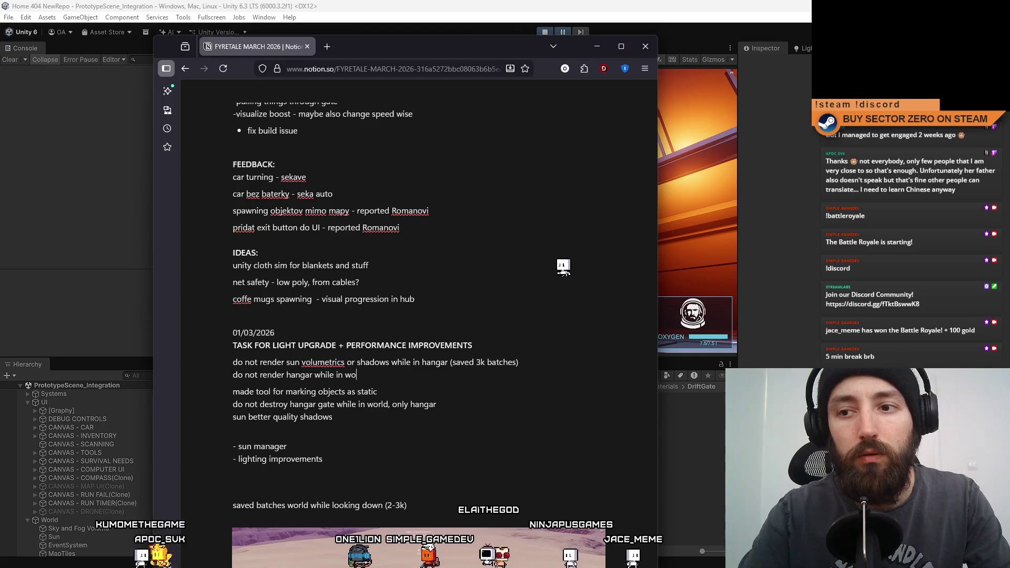
{"action": "type", "text": "rld (saved 3"}
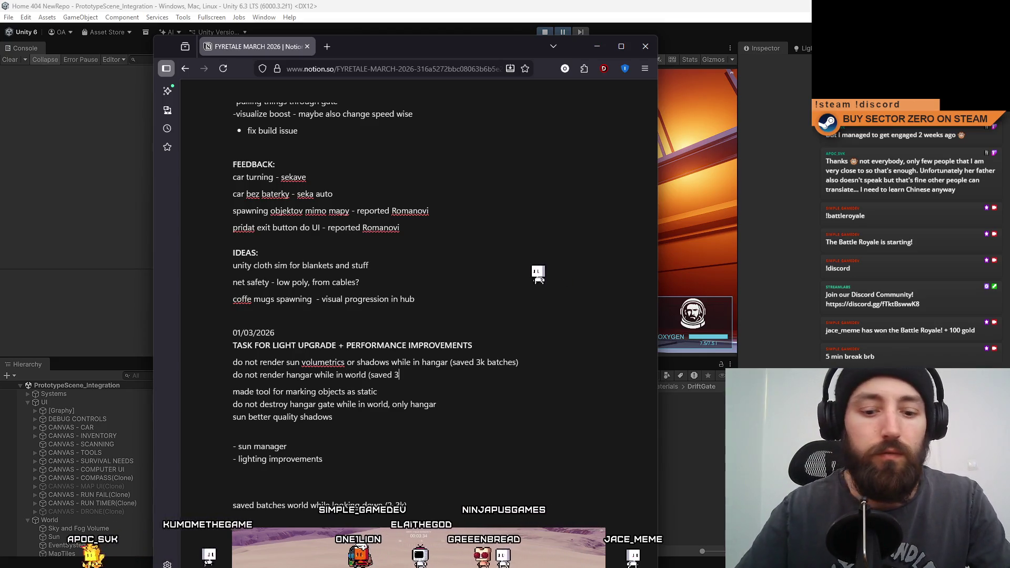
{"action": "type", "text": "k batches"}
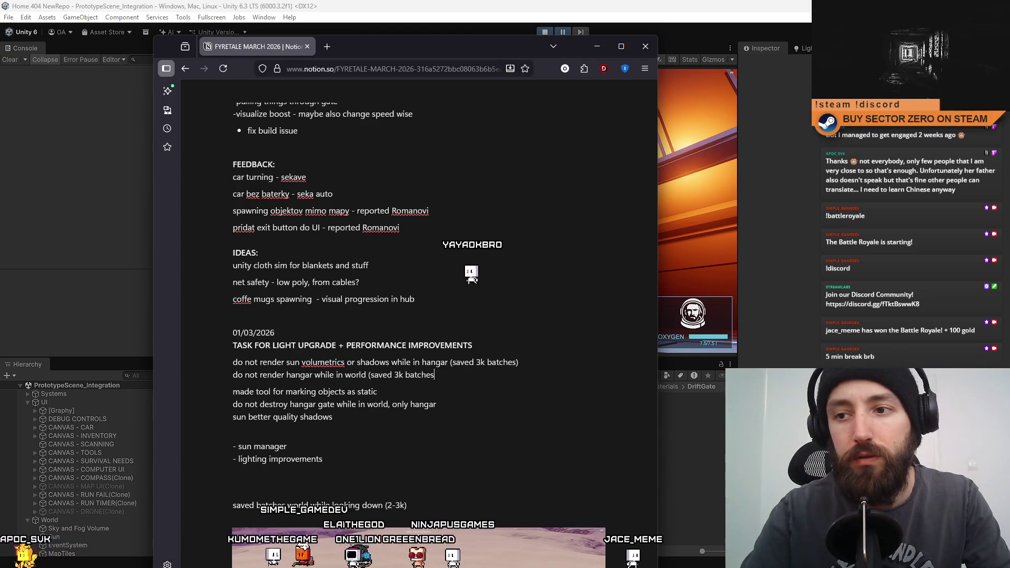
{"action": "type", "text": ")"}
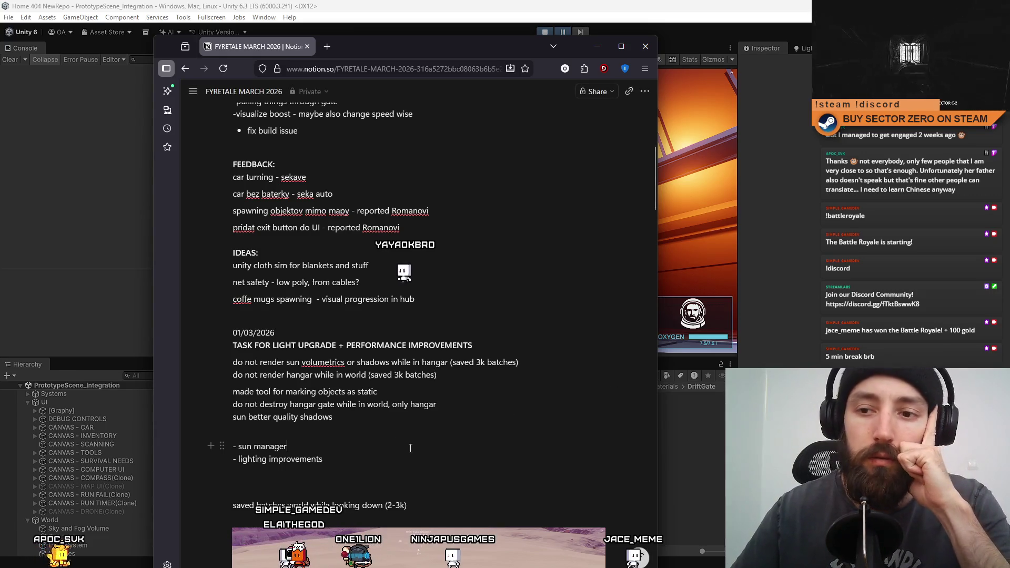
- Add the transparent-material optimization items, then return to the Unity editor
{"action": "left_click", "coordinate": [400, 458]}
{"action": "type", "text": "-transparent materials opt"}
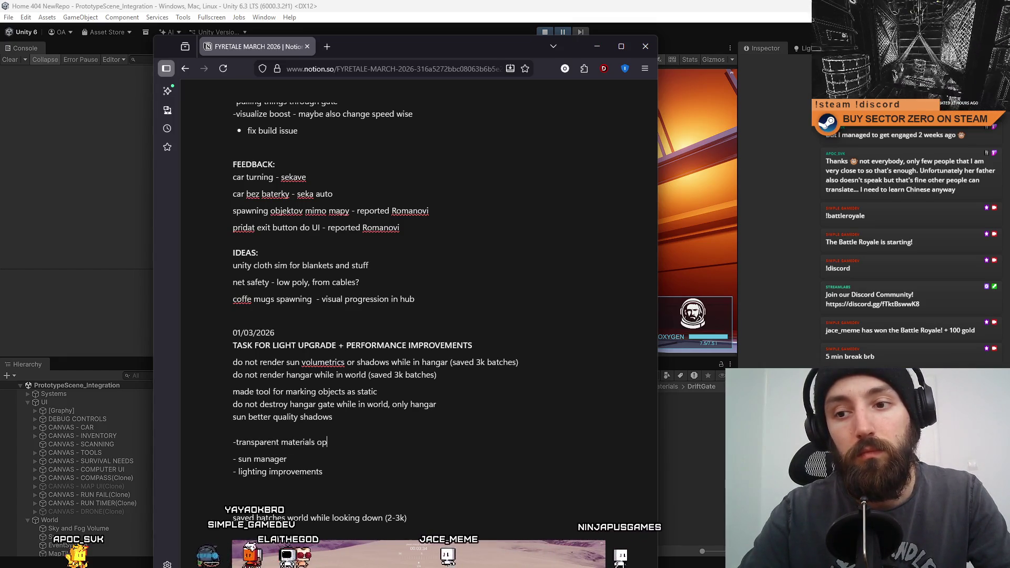
{"action": "type", "text": "imization"}
{"action": "type", "text": "-gate orb material doesn't nee"}
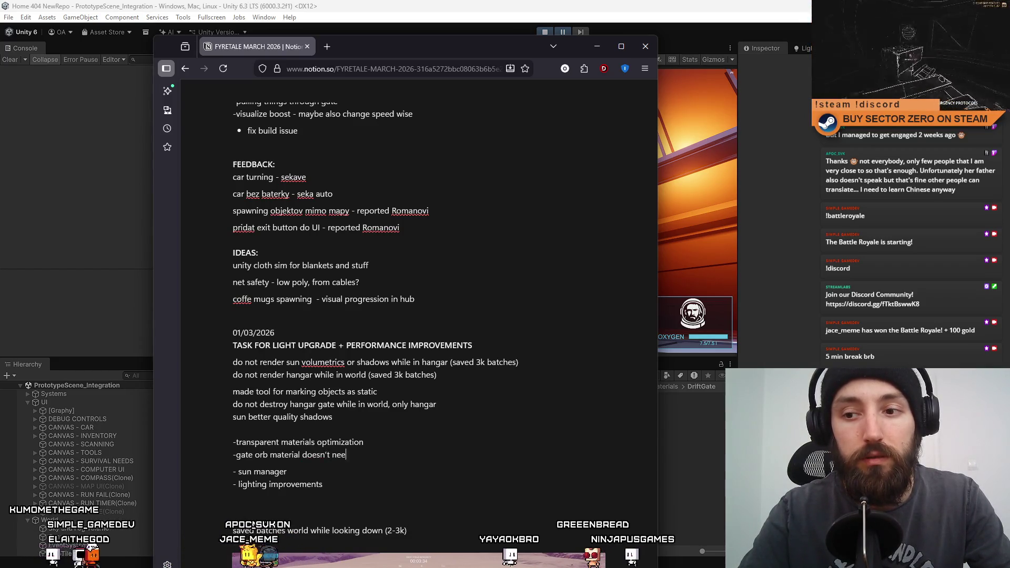
{"action": "type", "text": "d to be transparent"}
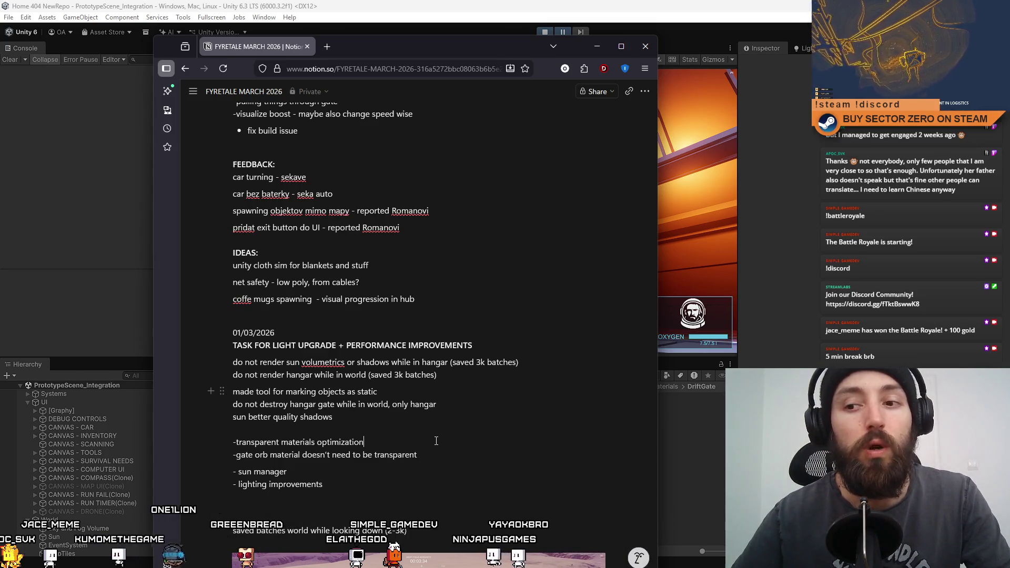
{"action": "left_click", "coordinate": [596, 44]}
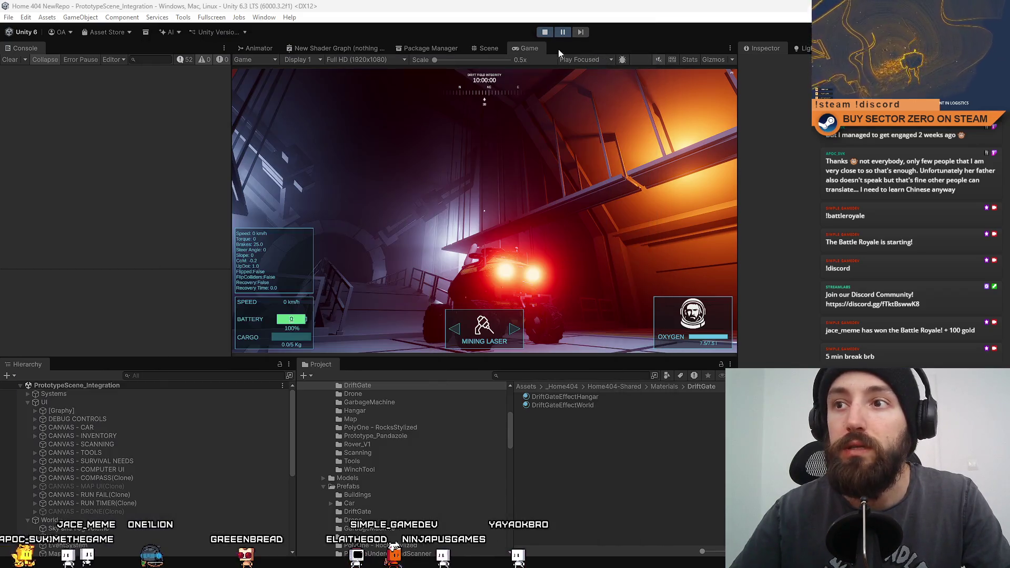
- Walk on foot into the fenced corridor, then select the chain-link fence quad in the Scene view
{"action": "left_click", "coordinate": [480, 47]}
{"action": "left_click", "coordinate": [516, 50]}
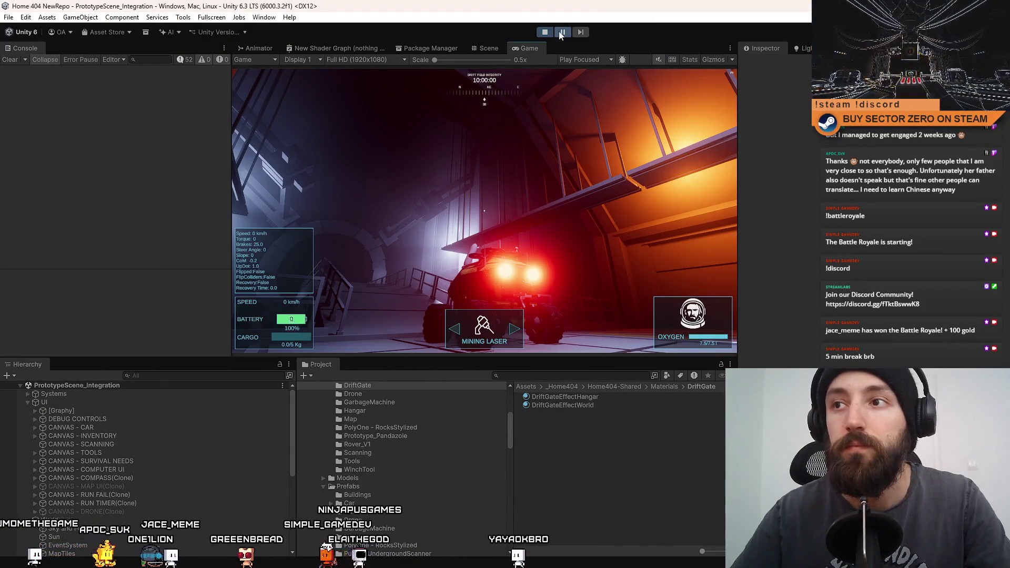
{"action": "left_click", "coordinate": [528, 153]}
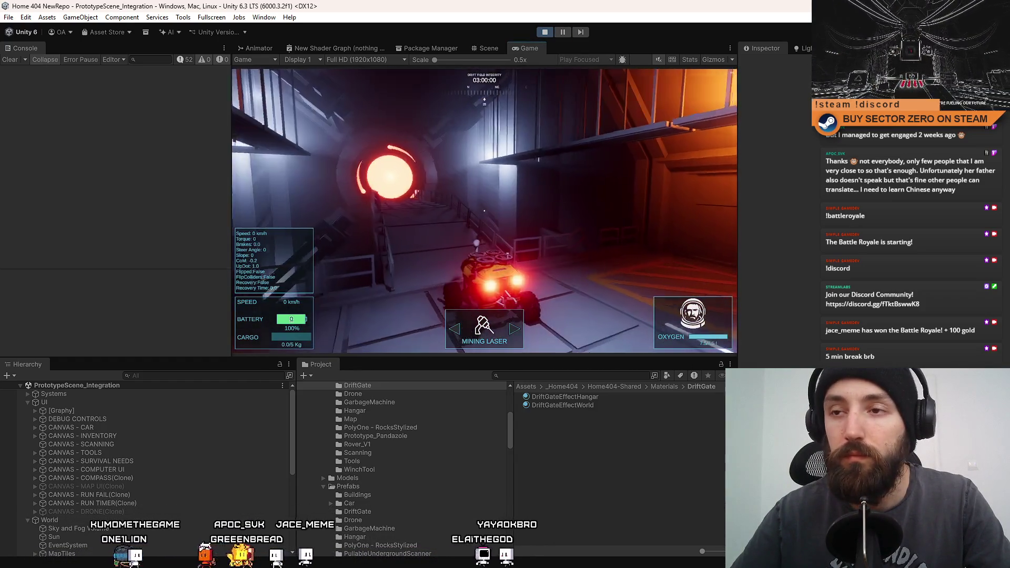
{"action": "key", "text": "e"}
{"action": "key", "text": "w"}
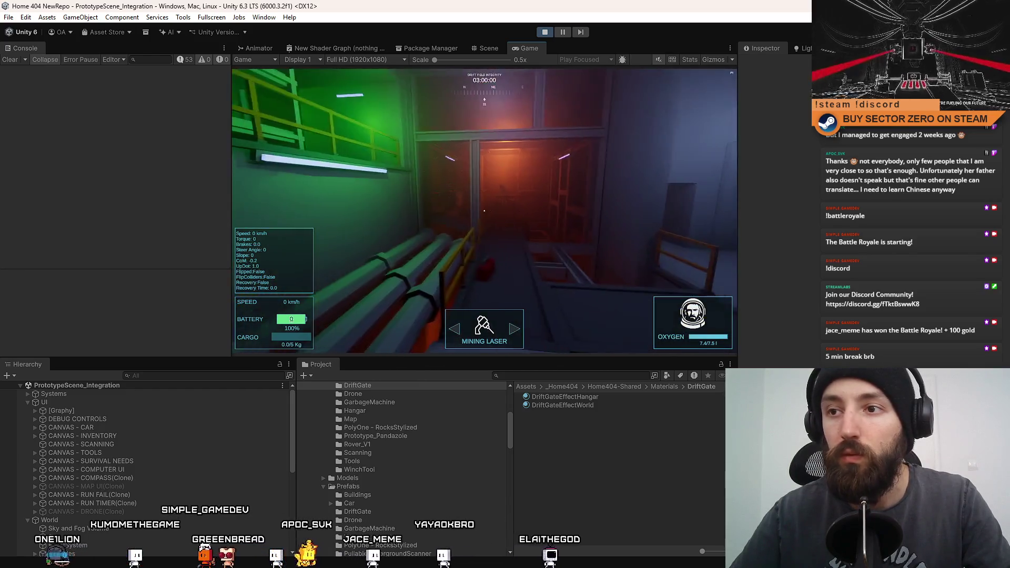
{"action": "key", "text": "Escape"}
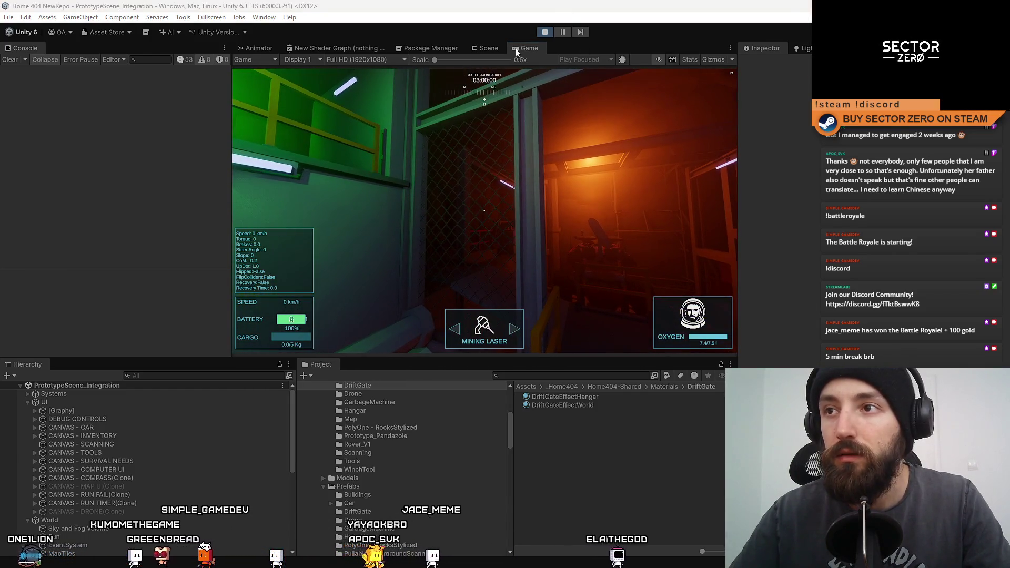
{"action": "left_click", "coordinate": [481, 48]}
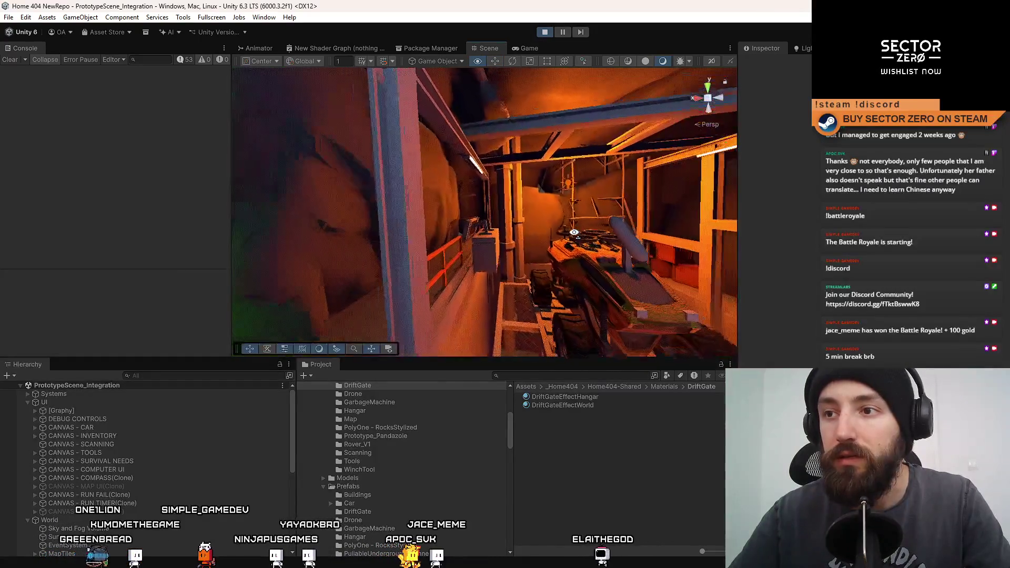
{"action": "key", "text": "s"}
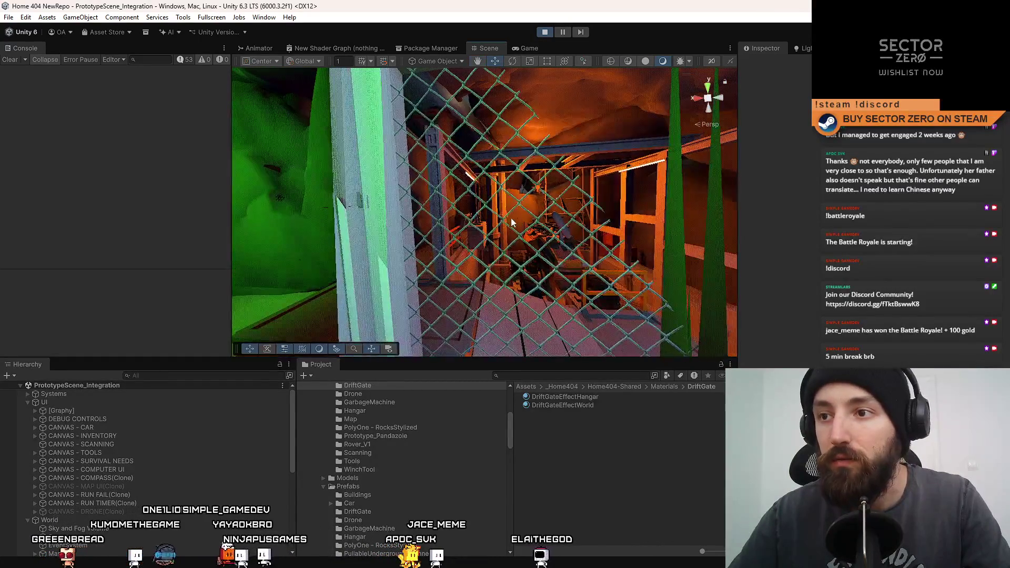
{"action": "left_click", "coordinate": [503, 223]}
- Locate the fence quad's Fence material in the Project window, open its settings, and return to Game
{"action": "key", "text": "w"}
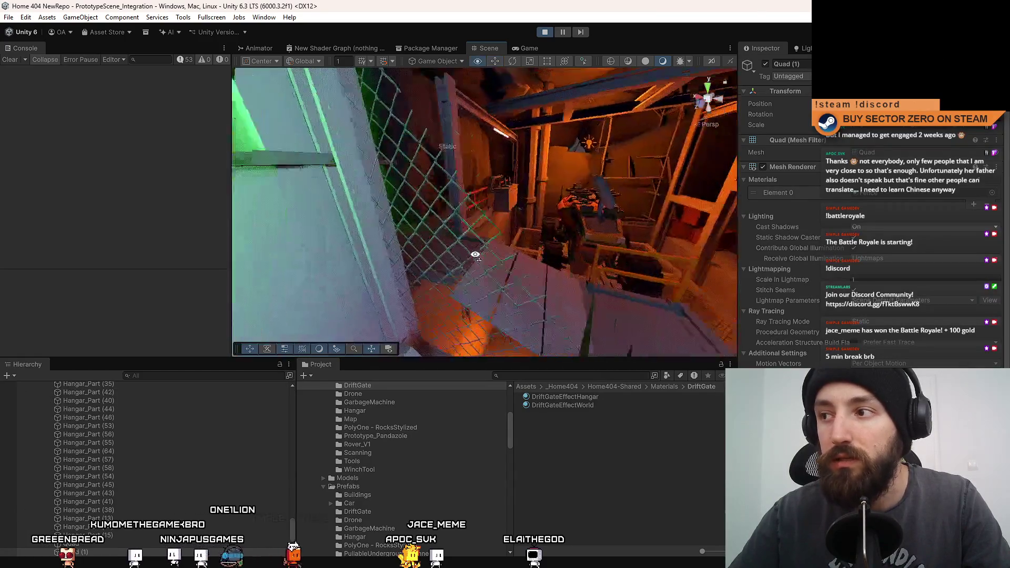
{"action": "left_click", "coordinate": [883, 193]}
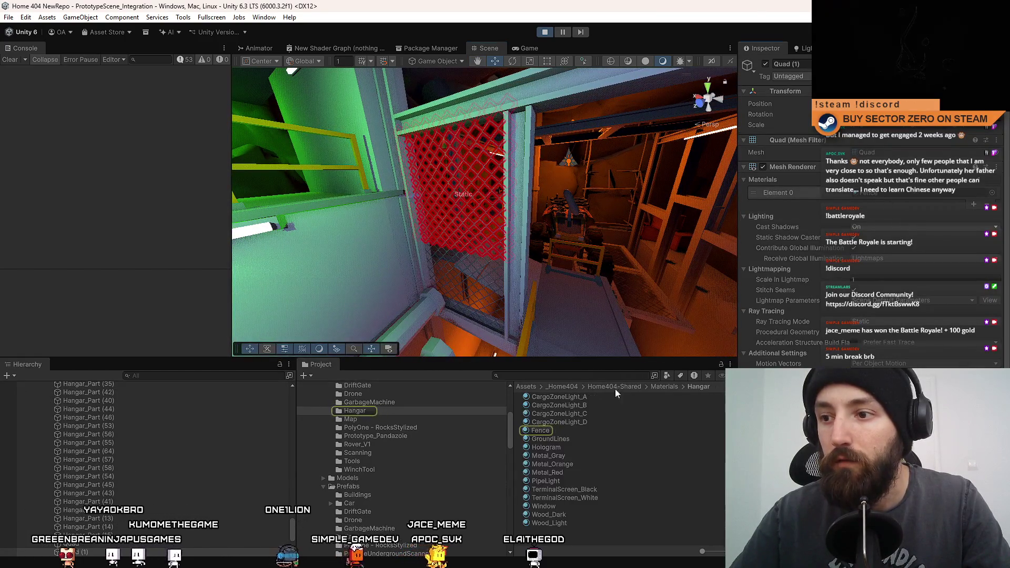
{"action": "left_click", "coordinate": [541, 429]}
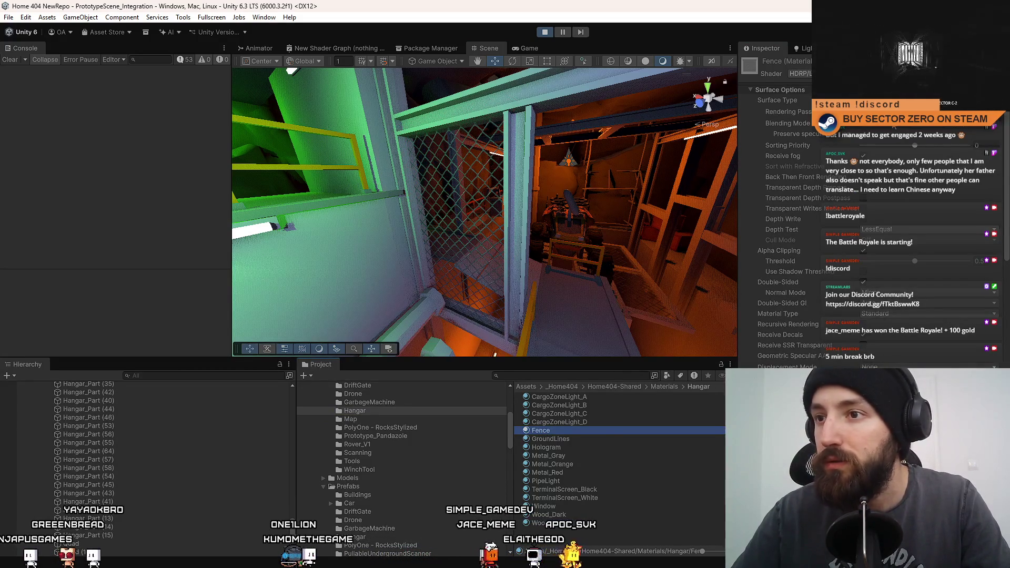
{"action": "left_click_drag", "start_coordinate": [605, 184], "coordinate": [595, 182]}
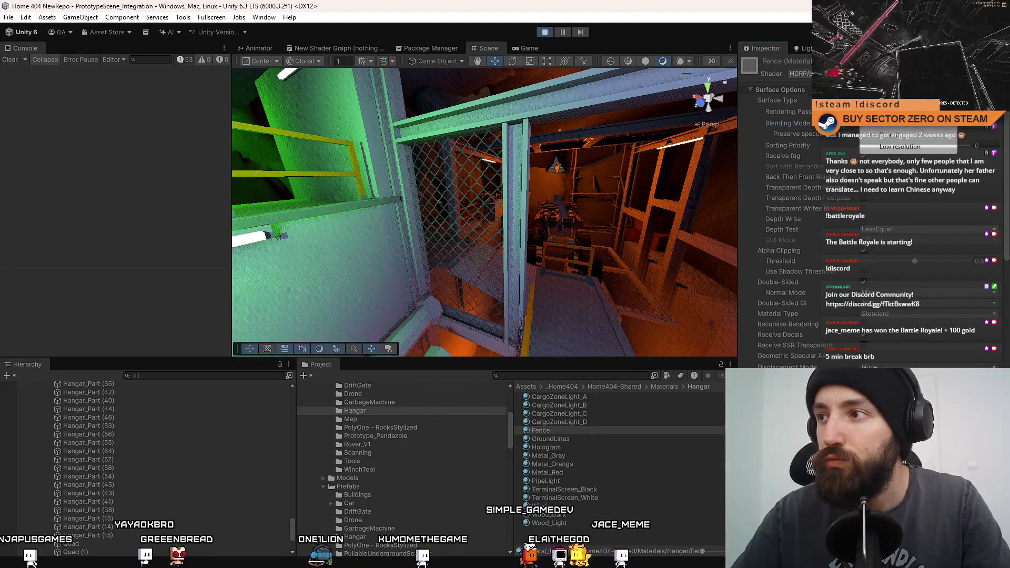
{"action": "left_click_drag", "start_coordinate": [667, 187], "coordinate": [665, 189]}
{"action": "left_click", "coordinate": [526, 48]}
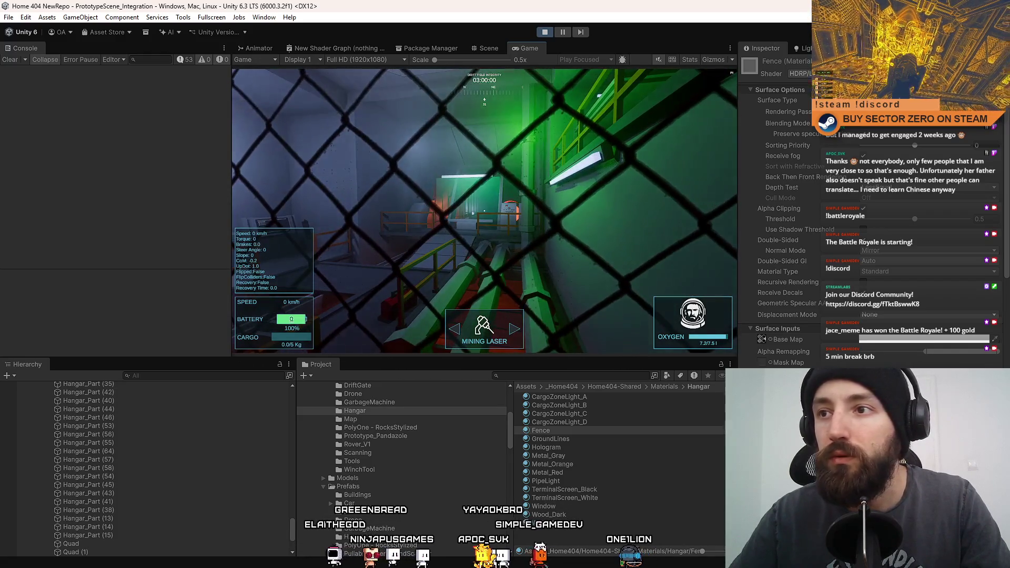
- Walk back and forth past the chain-link fence into the long green tunnel
{"action": "key", "text": "s"}
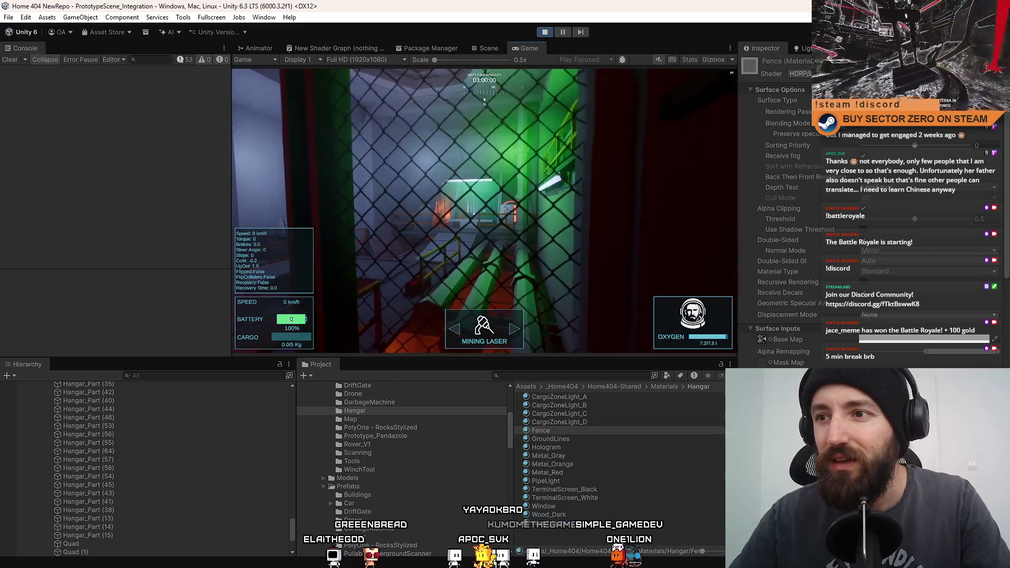
{"action": "key", "text": "w"}
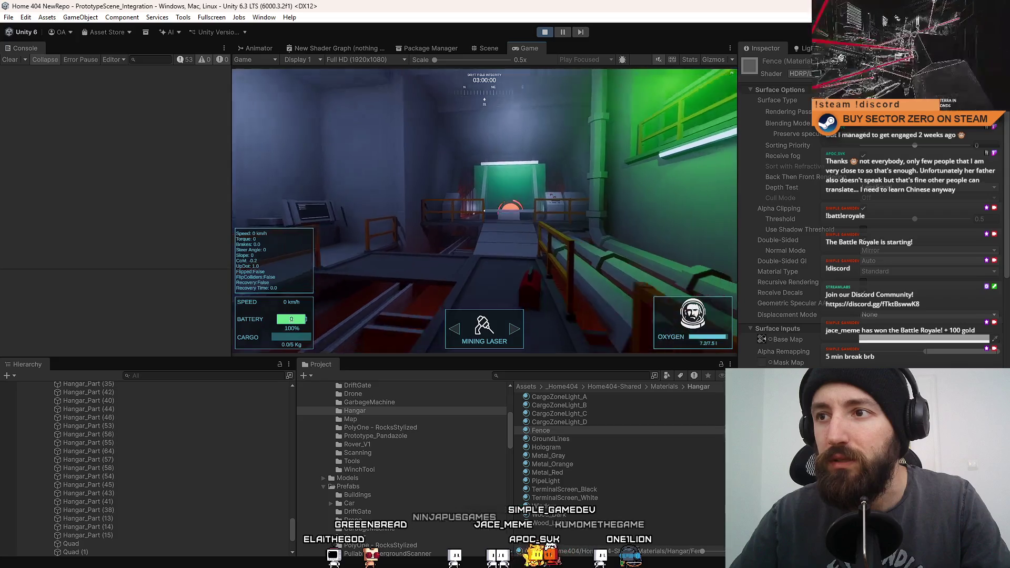
{"action": "key", "text": "s"}
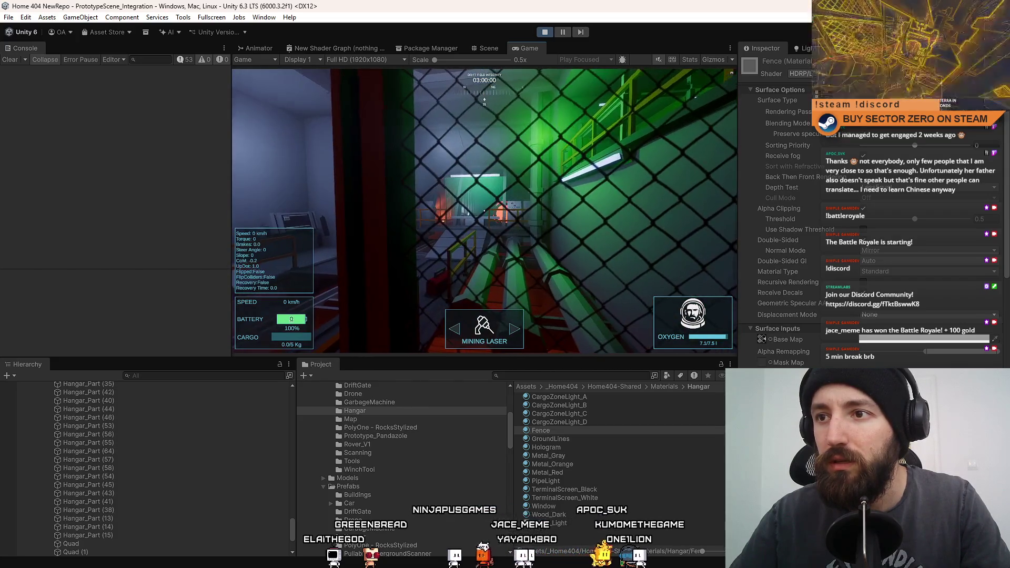
{"action": "key", "text": "w"}
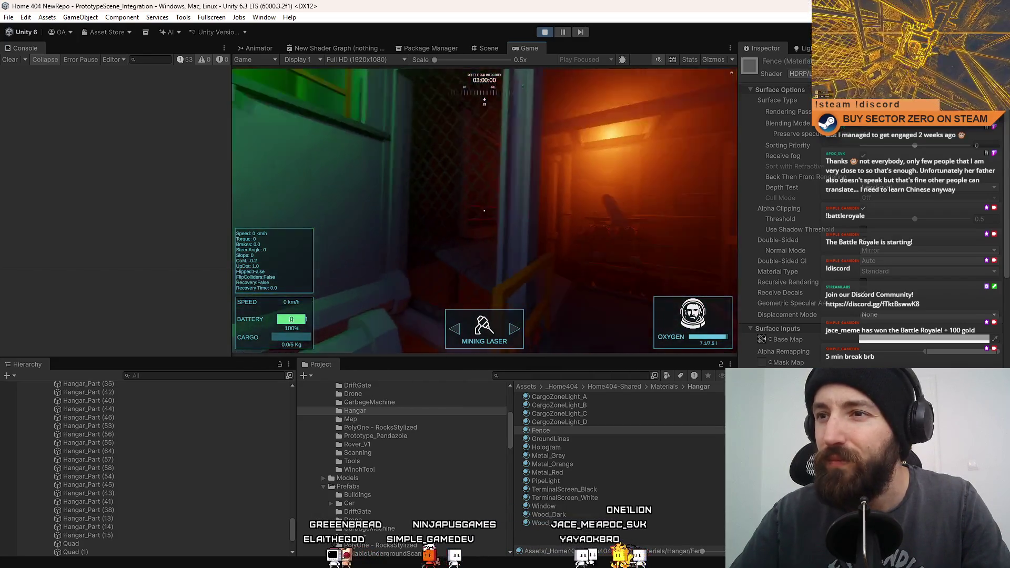
{"action": "key", "text": "s"}
{"action": "key", "text": "w"}
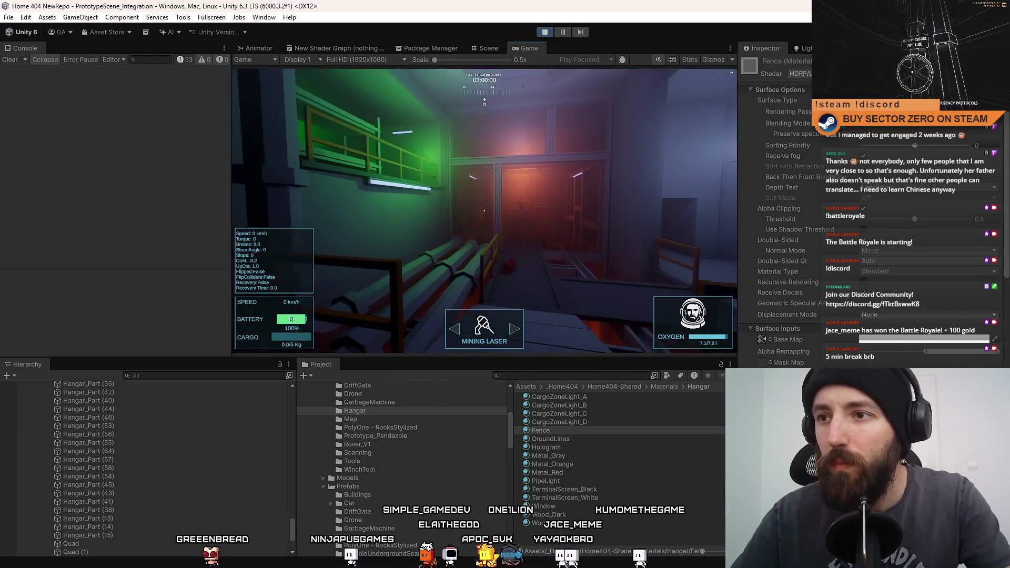
- Make the game fullscreen and walk repeatedly through the green screen inside the hangar
{"action": "key", "text": "F10"}
{"action": "key", "text": "w"}
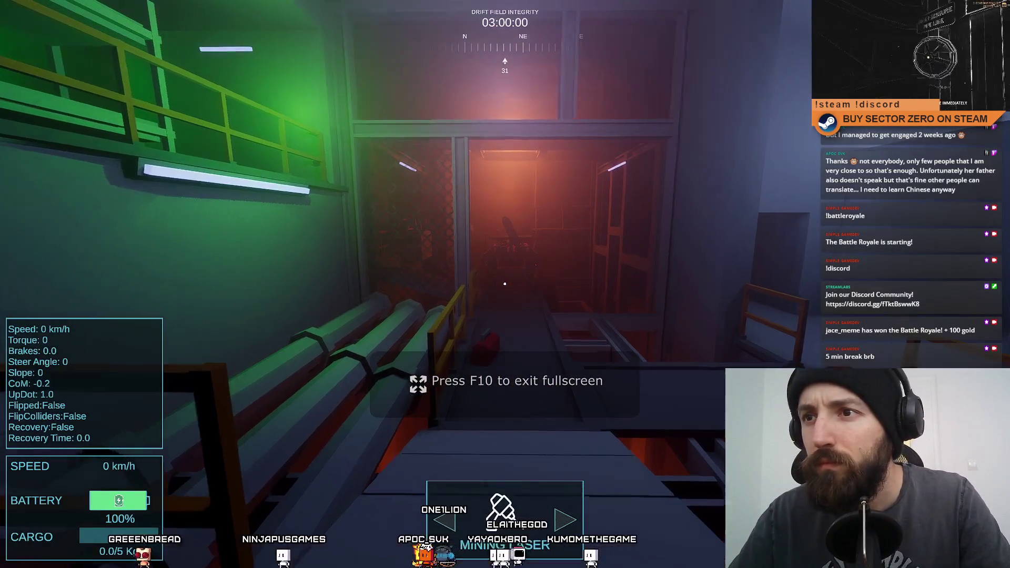
{"action": "key", "text": "w"}
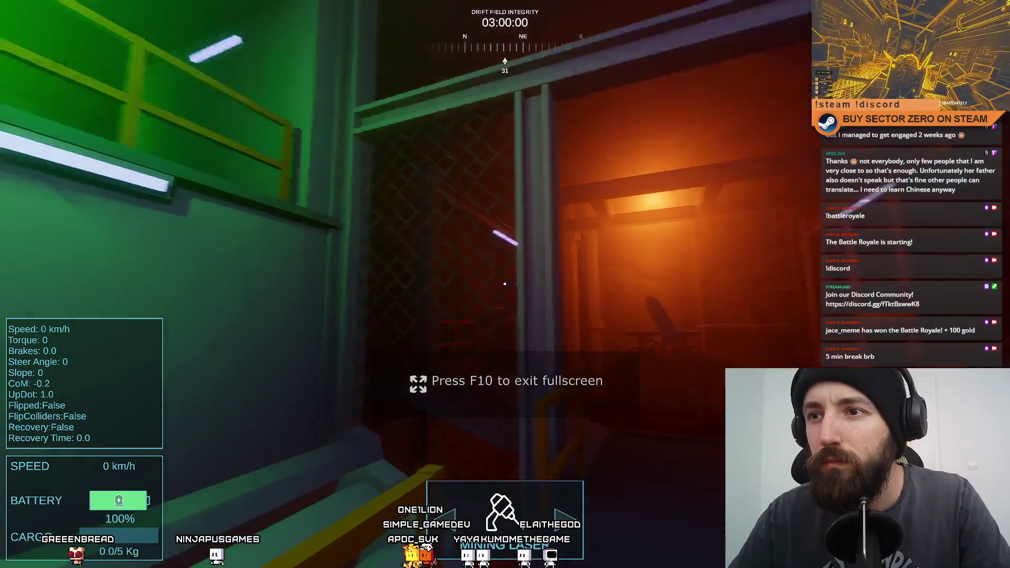
{"action": "key", "text": "a"}
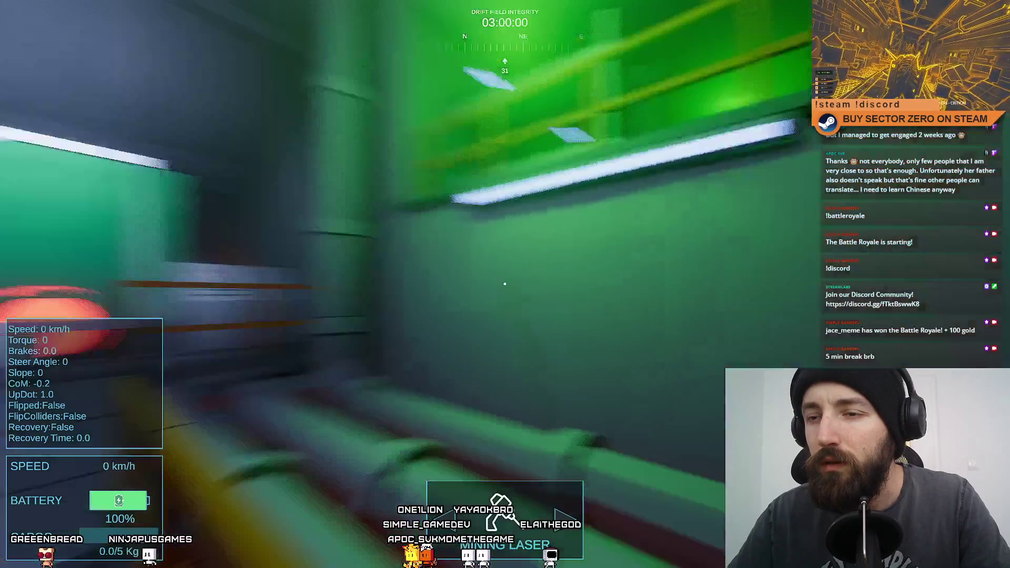
{"action": "key", "text": "w"}
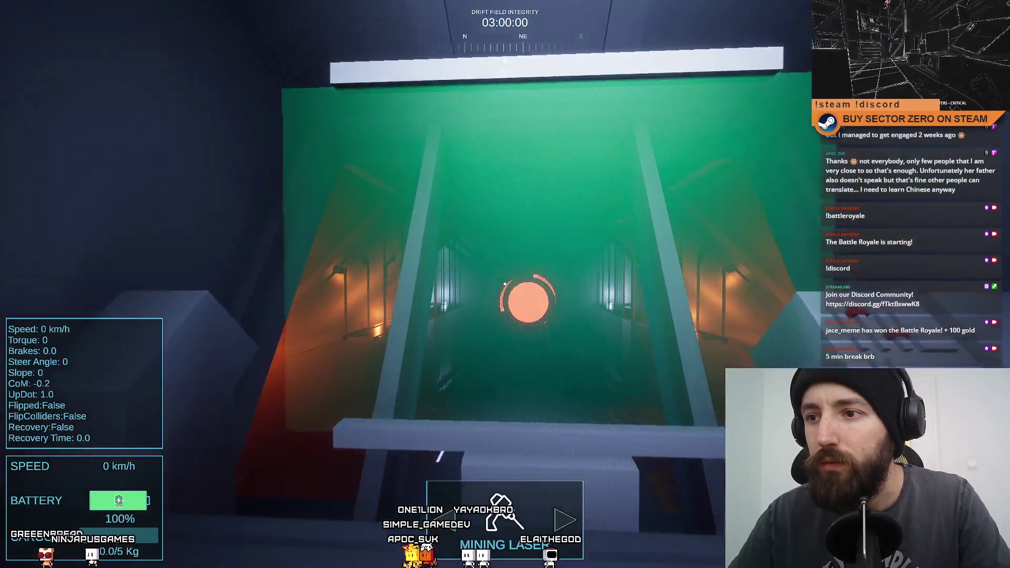
{"action": "key", "text": "s"}
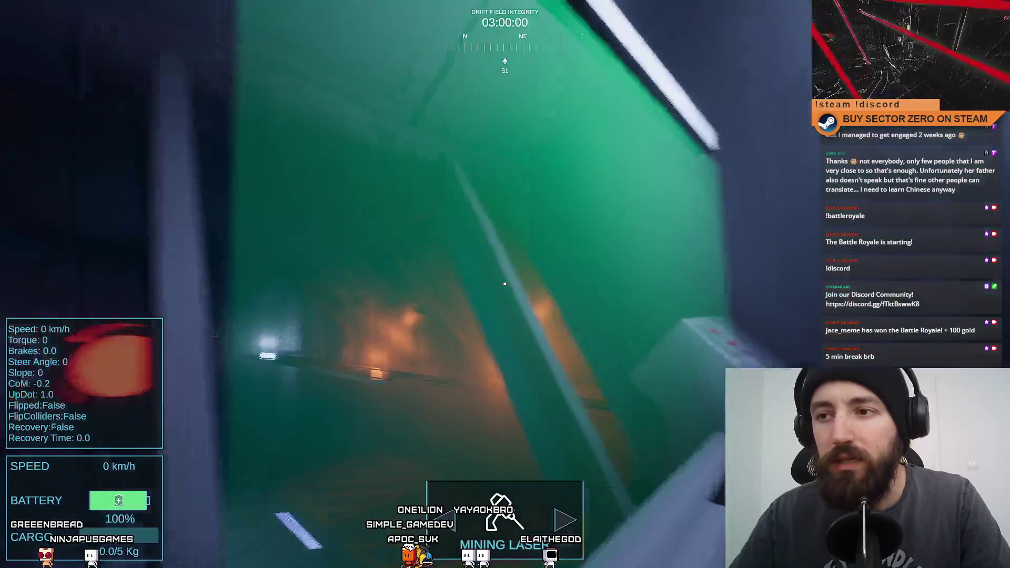
{"action": "key", "text": "s"}
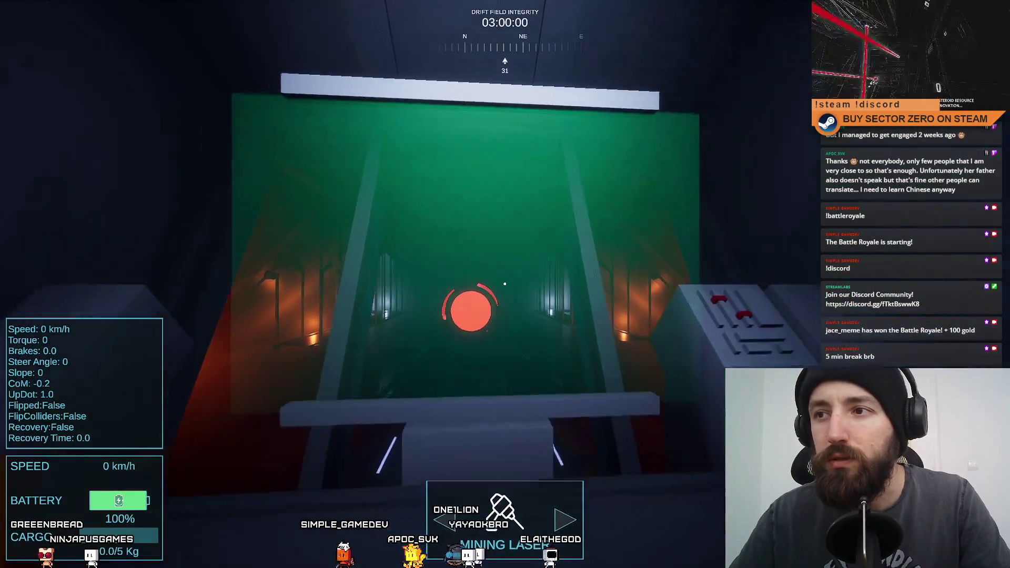
{"action": "key", "text": "w"}
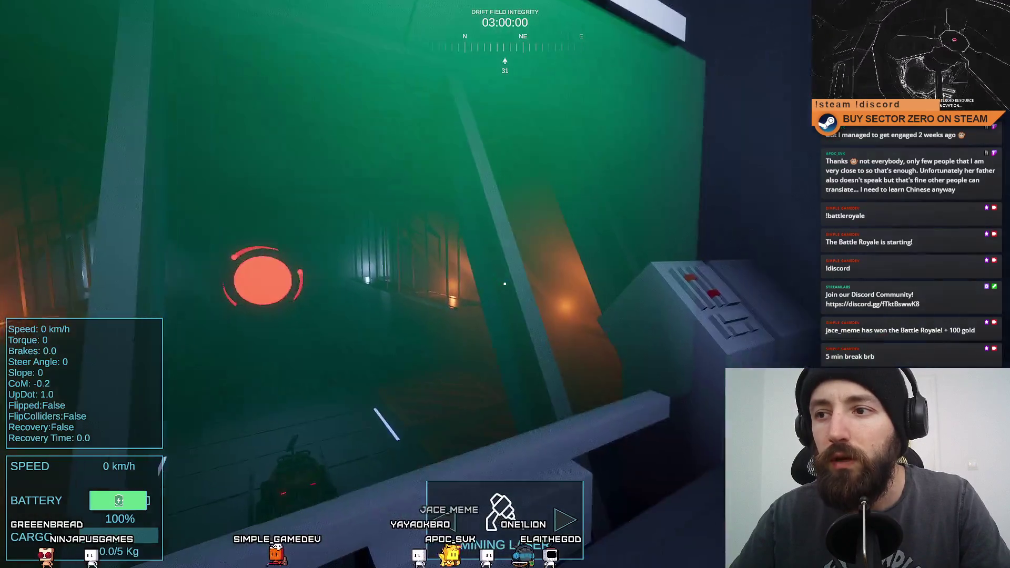
{"action": "key", "text": "s"}
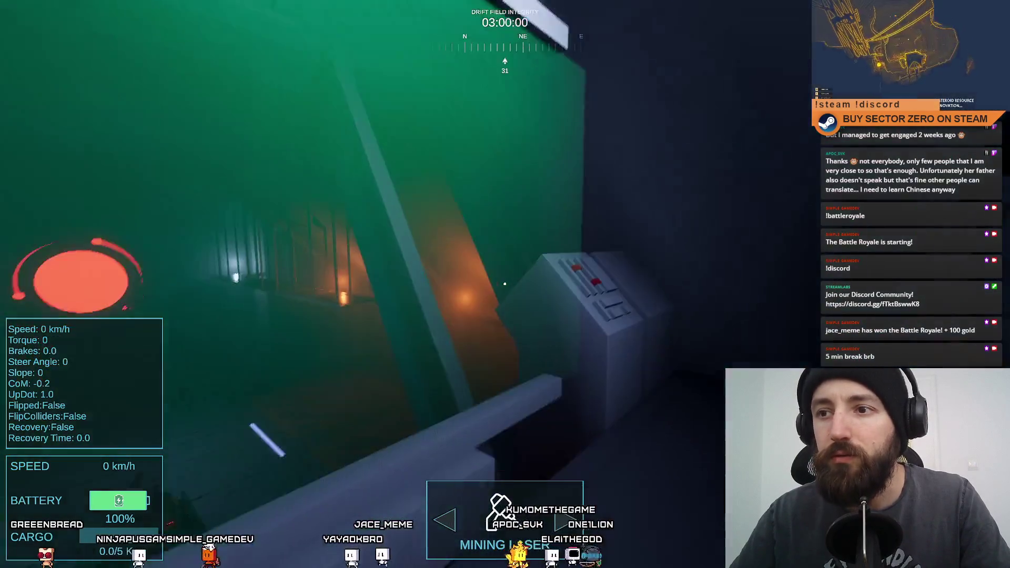
{"action": "key", "text": "s"}
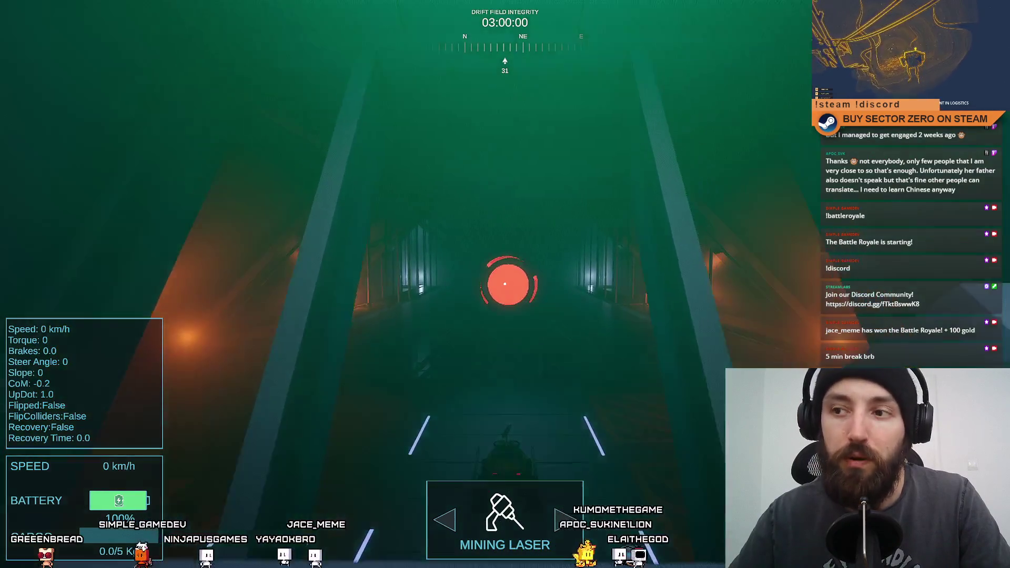
{"action": "key", "text": "w"}
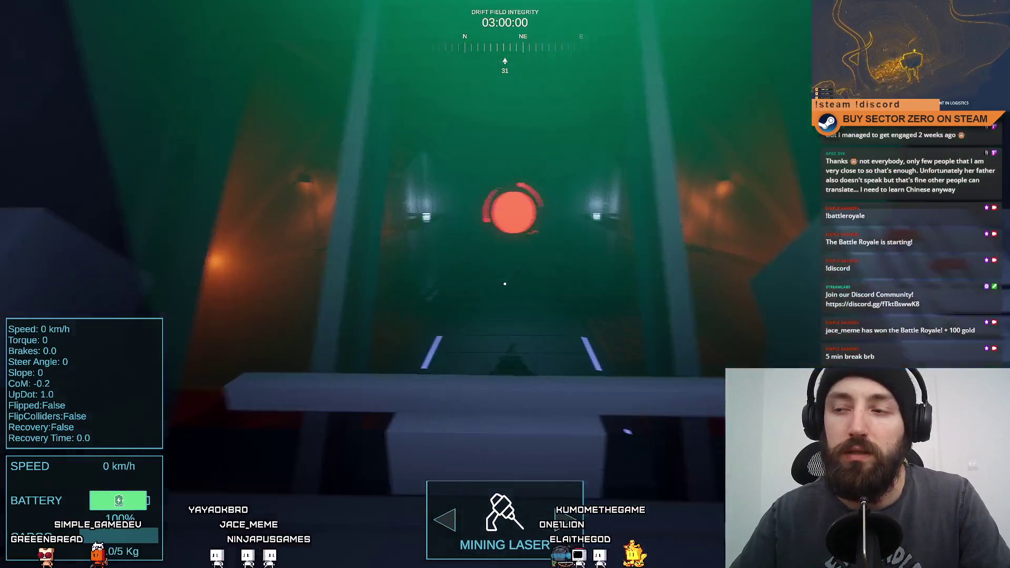
{"action": "key", "text": "s"}
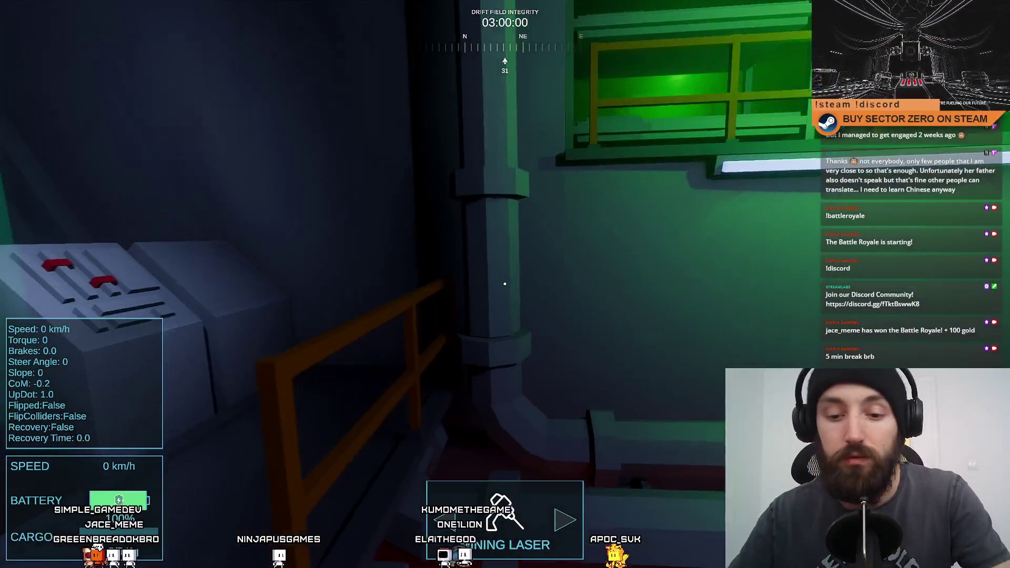
- Toggle the game view fullscreen and back, then switch to the Scene view of the drift gate
{"action": "key", "text": "Escape"}
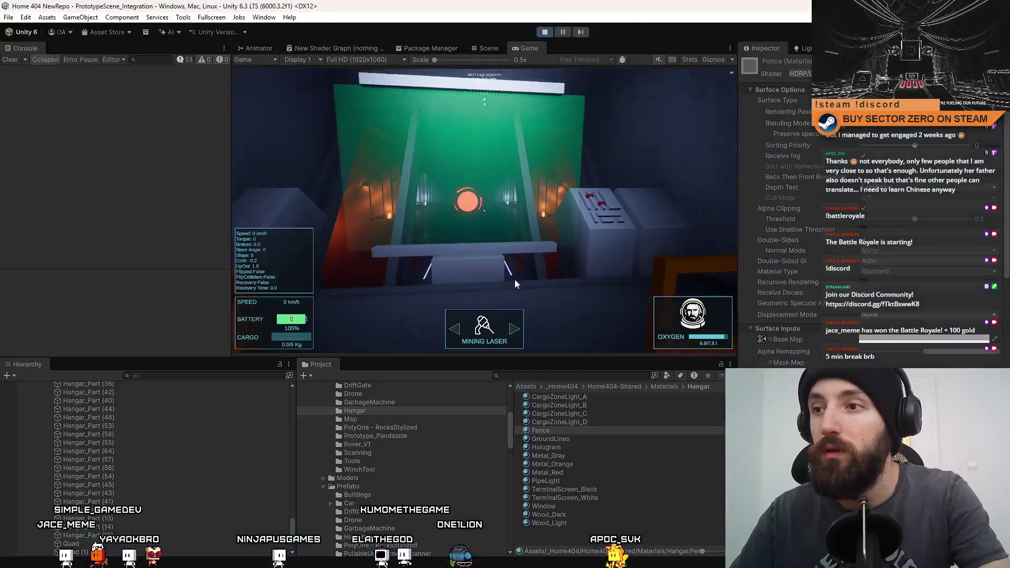
{"action": "left_click", "coordinate": [516, 275]}
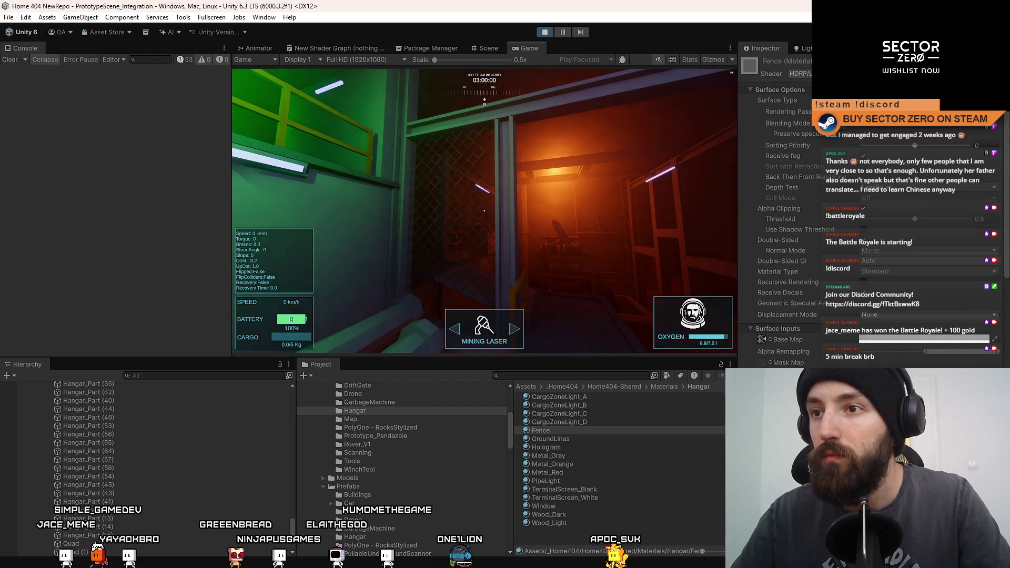
{"action": "key", "text": "F10"}
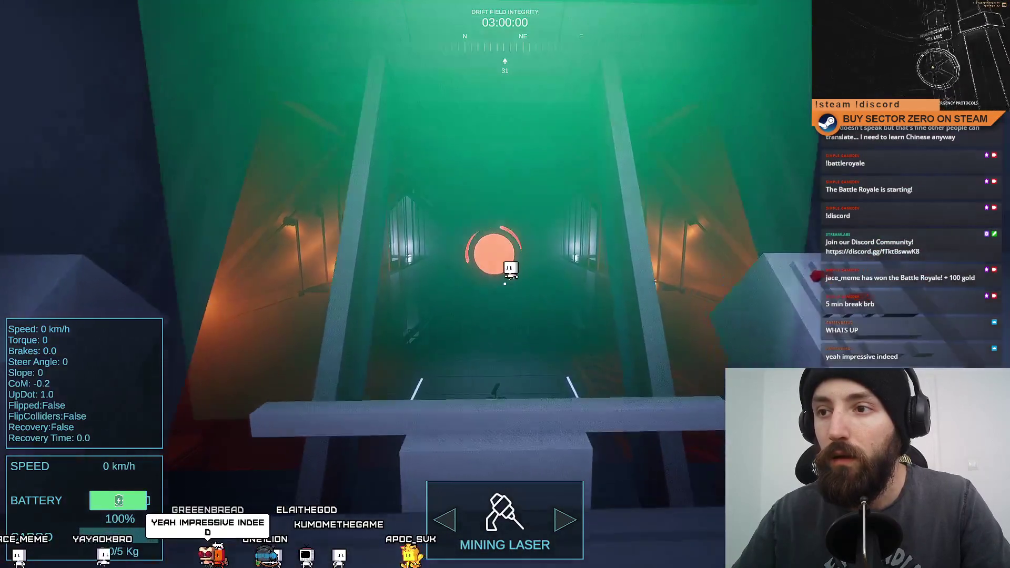
{"action": "key", "text": "F11"}
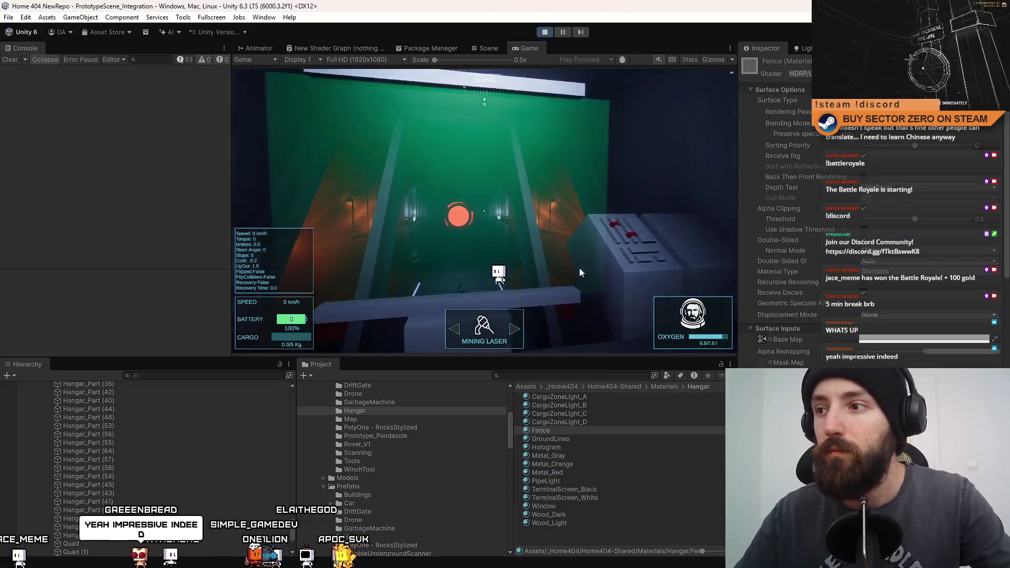
{"action": "left_click", "coordinate": [547, 269]}
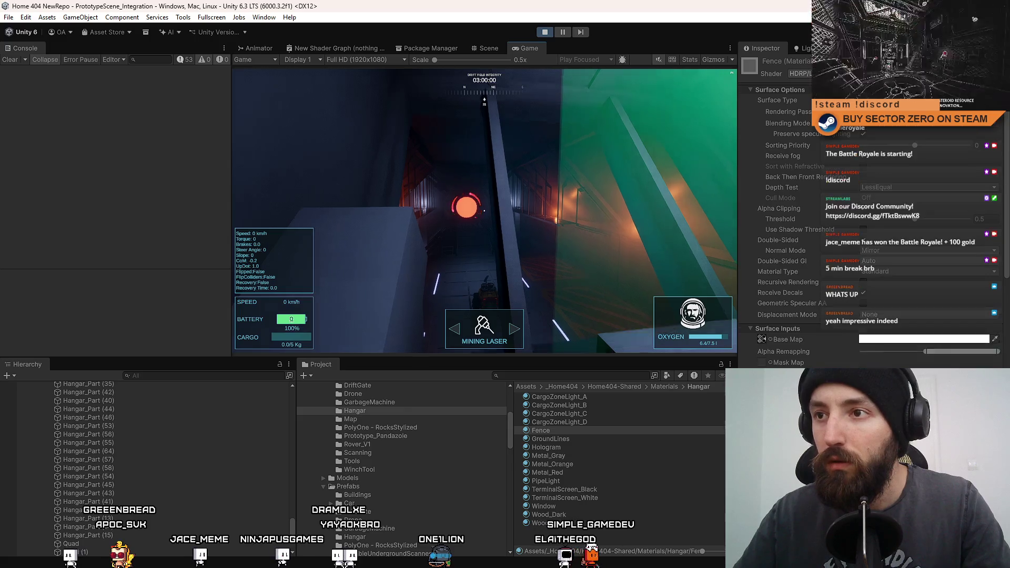
{"action": "left_click", "coordinate": [489, 50]}
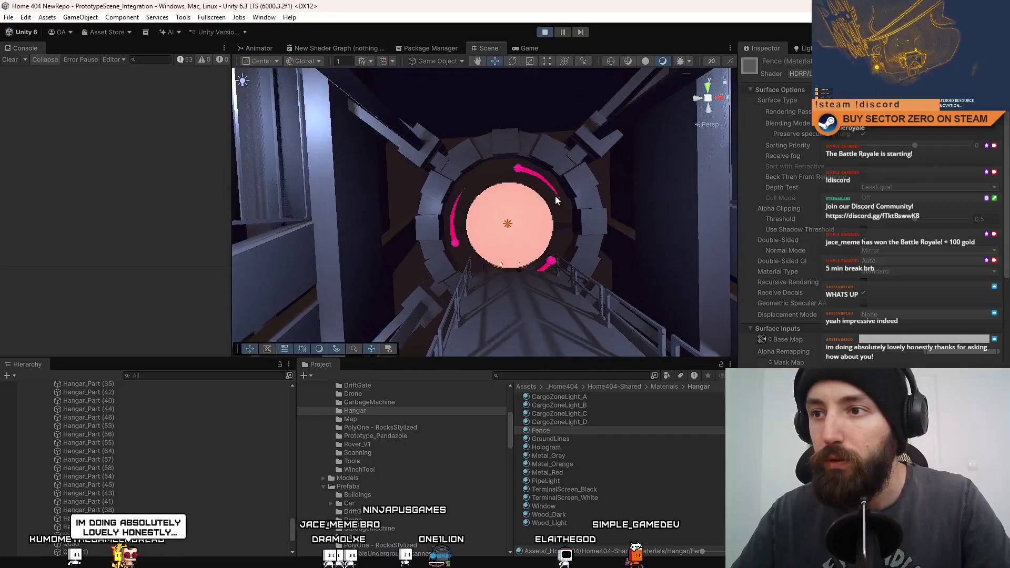
- Switch the DriftGateEffectHangar material from transparent to opaque
{"action": "left_click", "coordinate": [509, 199]}
{"action": "left_click", "coordinate": [520, 47]}
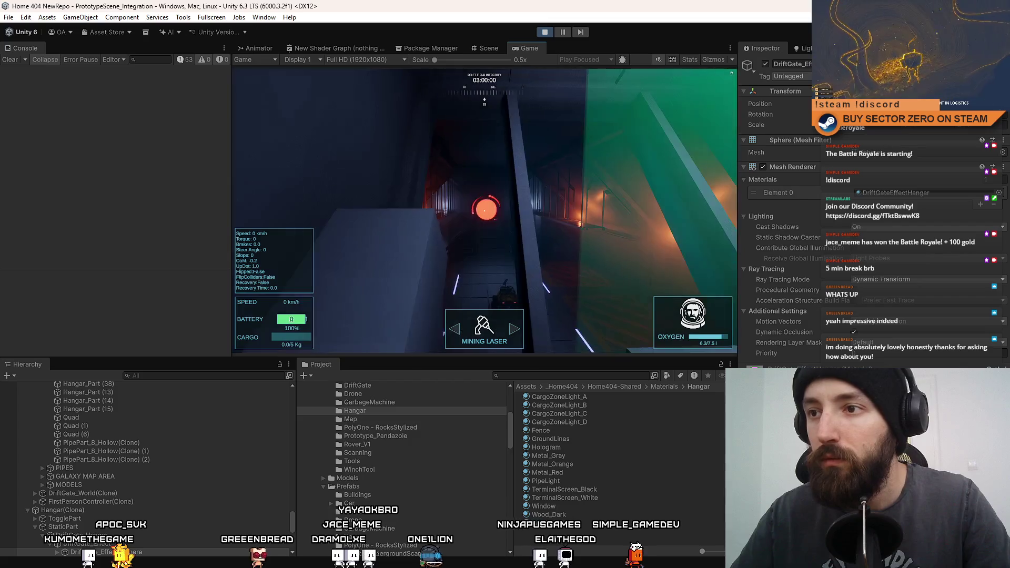
{"action": "left_click", "coordinate": [921, 191]}
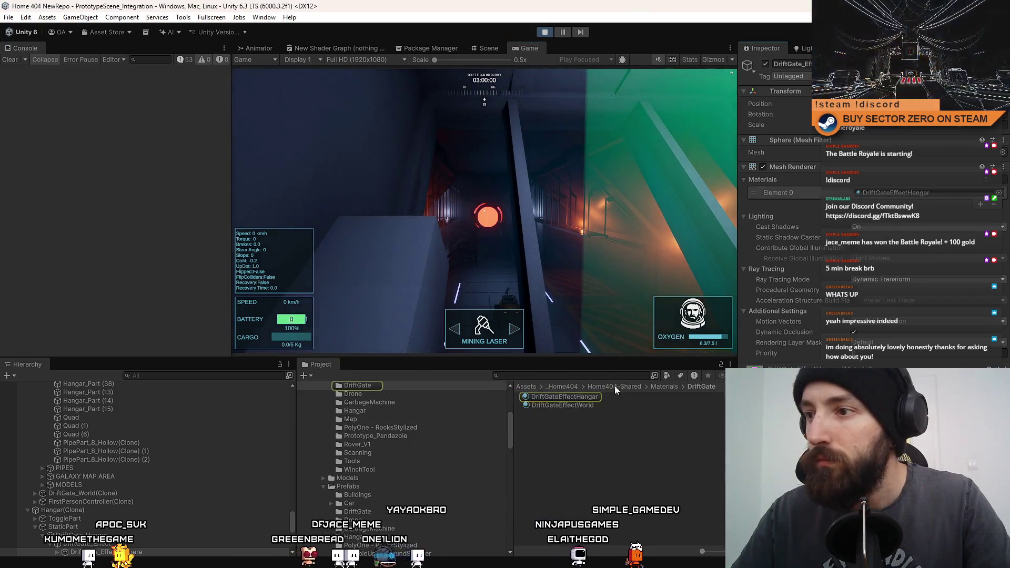
{"action": "left_click", "coordinate": [581, 397]}
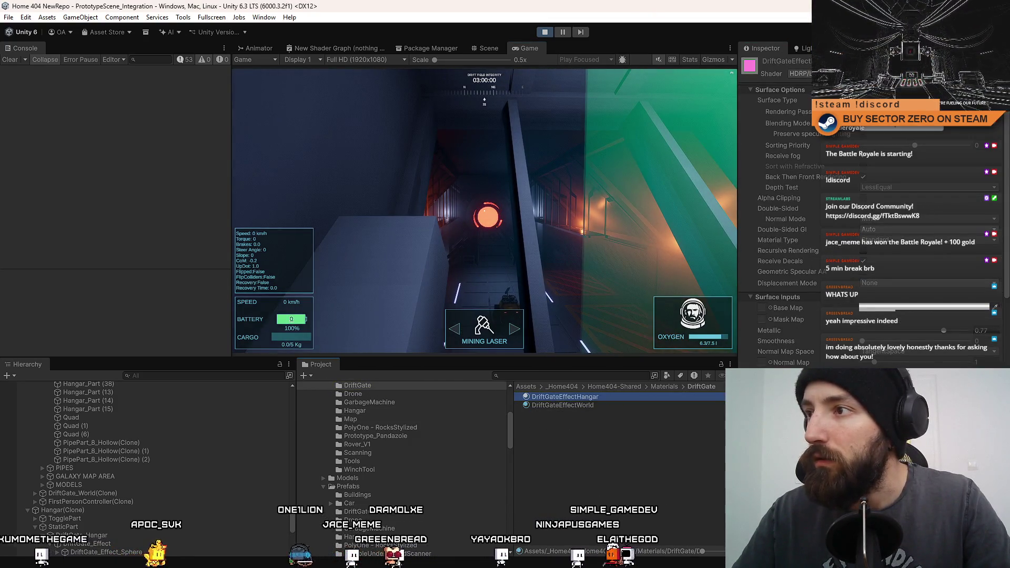
{"action": "left_click", "coordinate": [925, 109]}
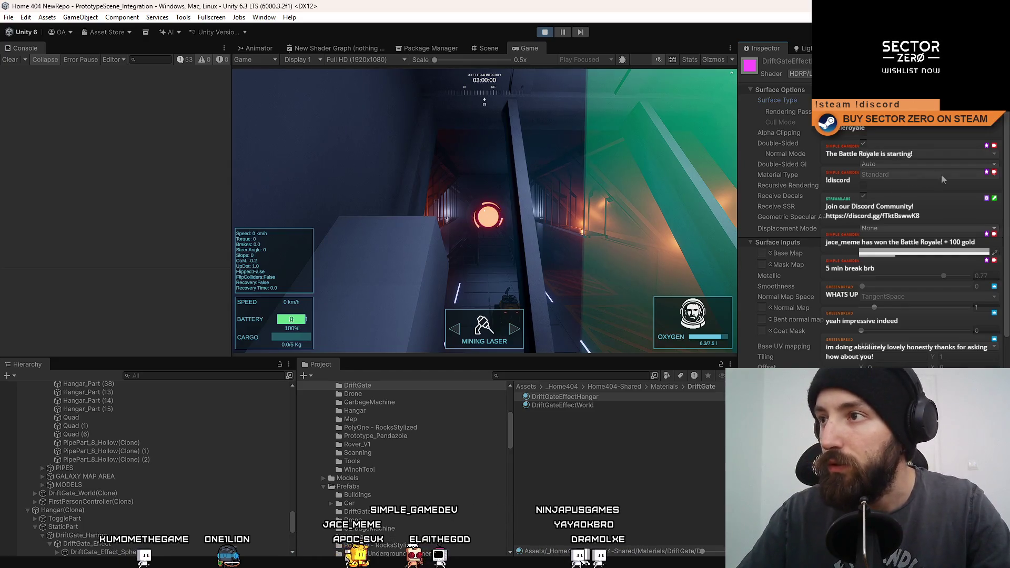
{"action": "scroll", "coordinate": [936, 148], "scroll_direction": "down", "scroll_amount": 5}
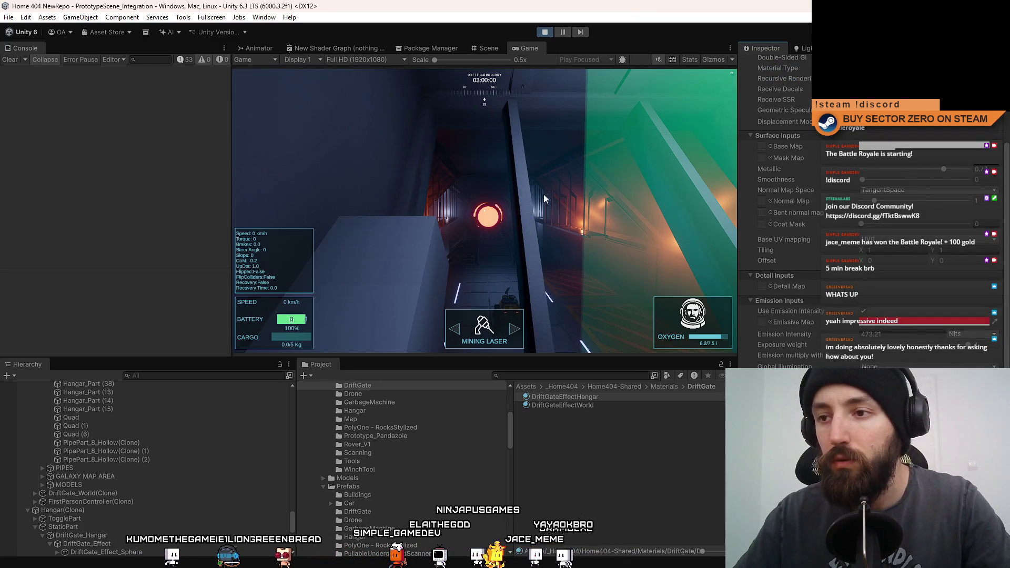
- Drive the rover across the bridge, through the red portal and into the gate corridor, then show Stats
{"action": "key", "text": "e"}
{"action": "key", "text": "w"}
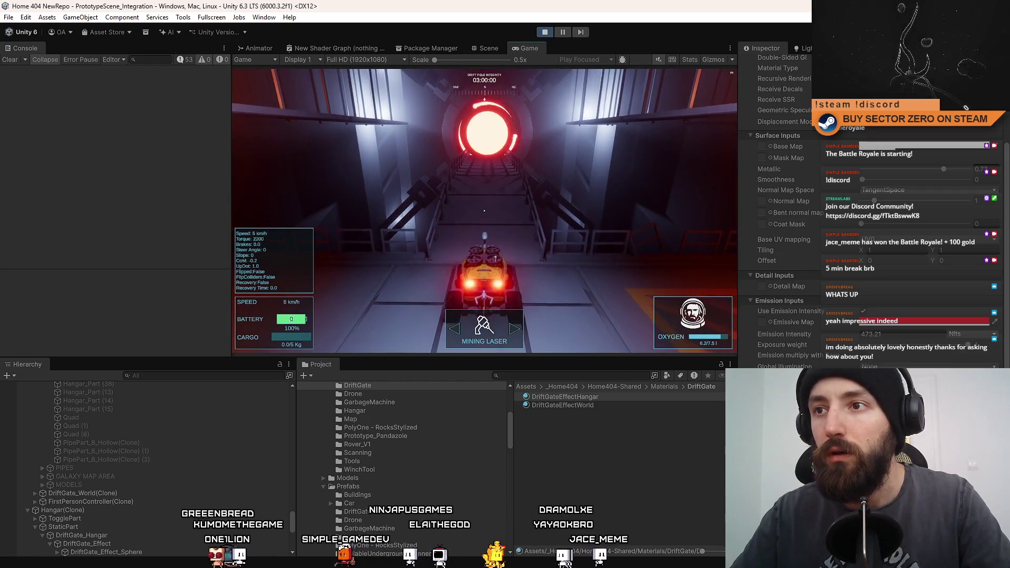
{"action": "key", "text": "d"}
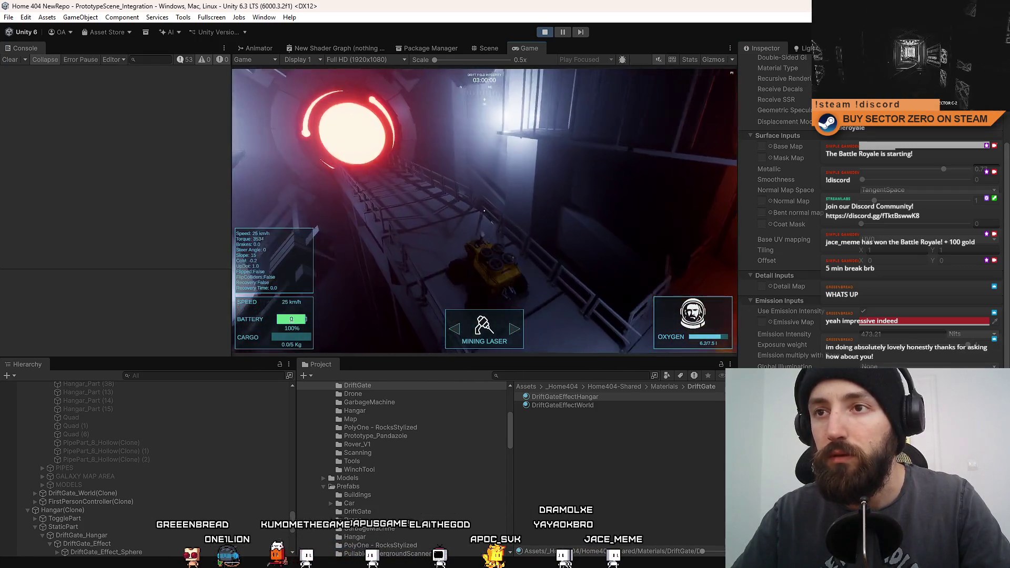
{"action": "key", "text": "a"}
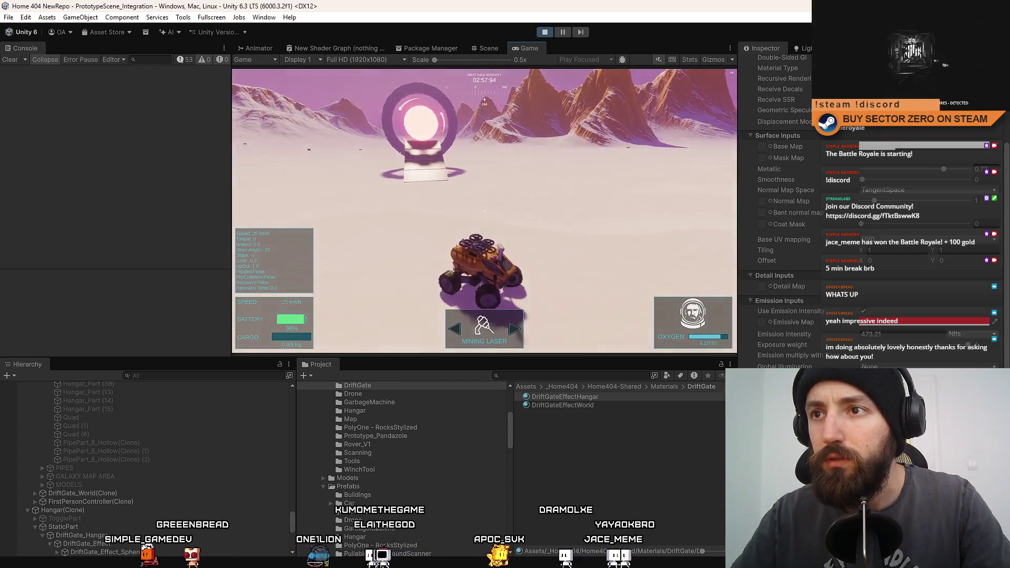
{"action": "left_click", "coordinate": [592, 408]}
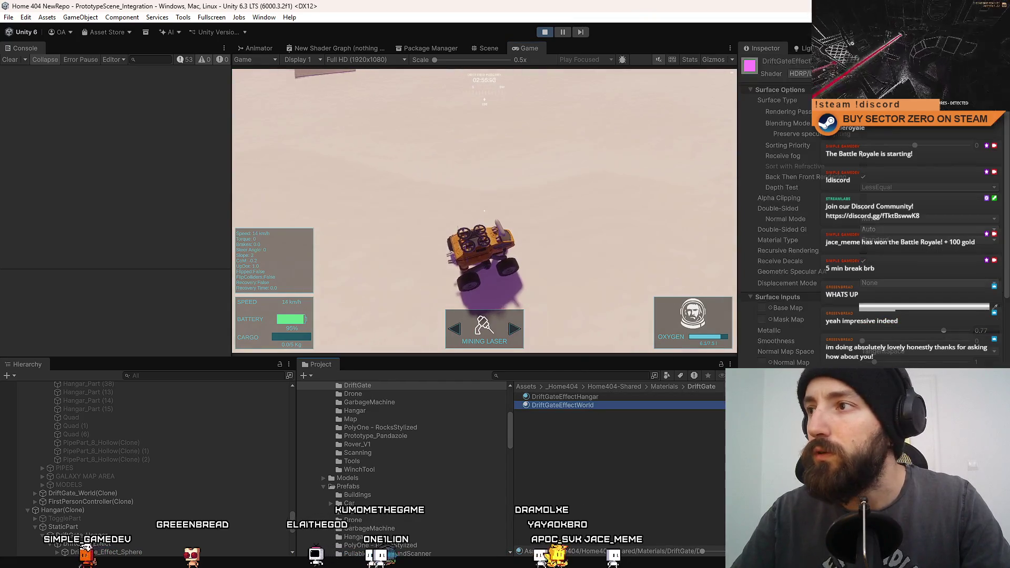
{"action": "key", "text": "w"}
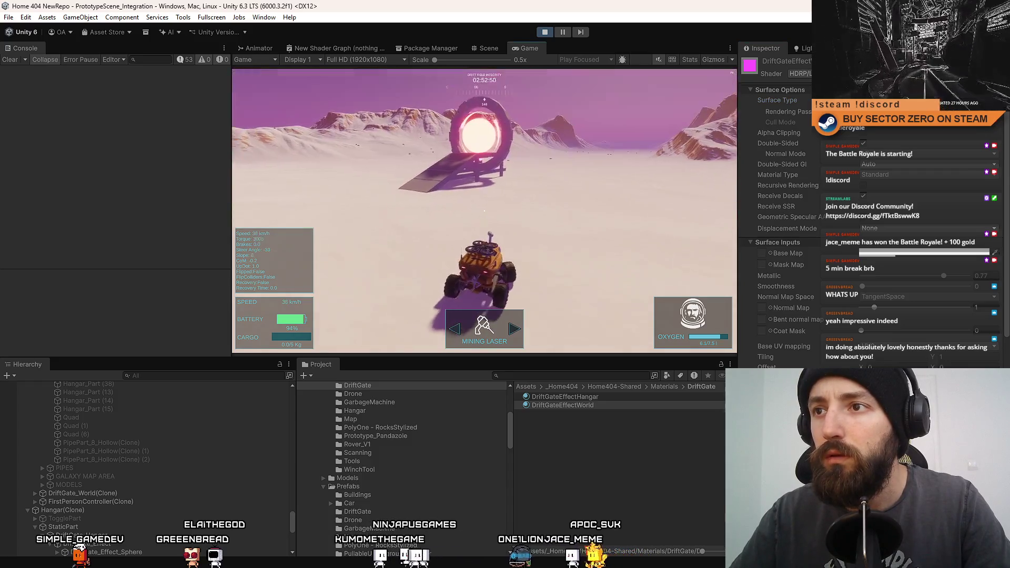
{"action": "key", "text": "a"}
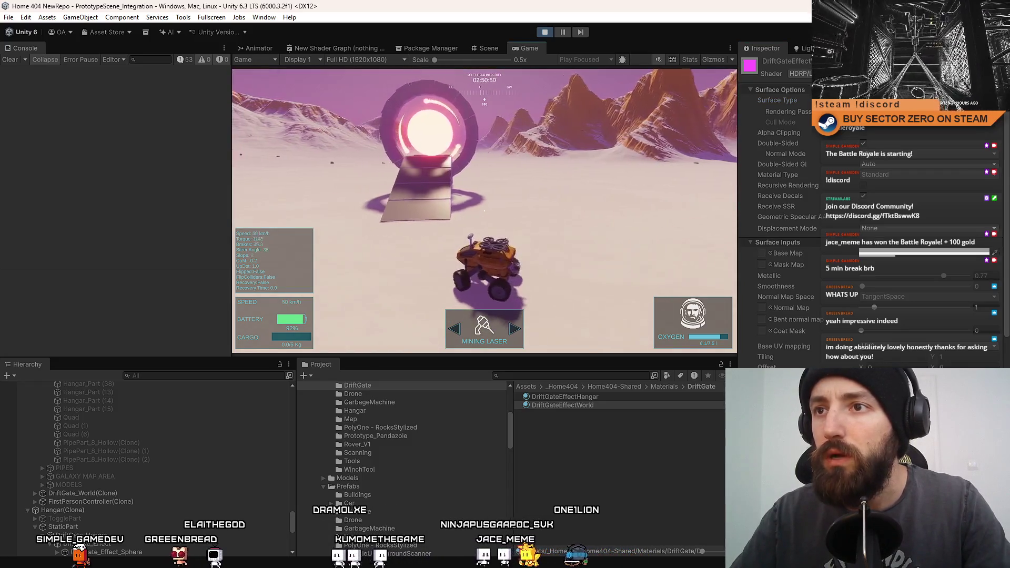
{"action": "key", "text": "w"}
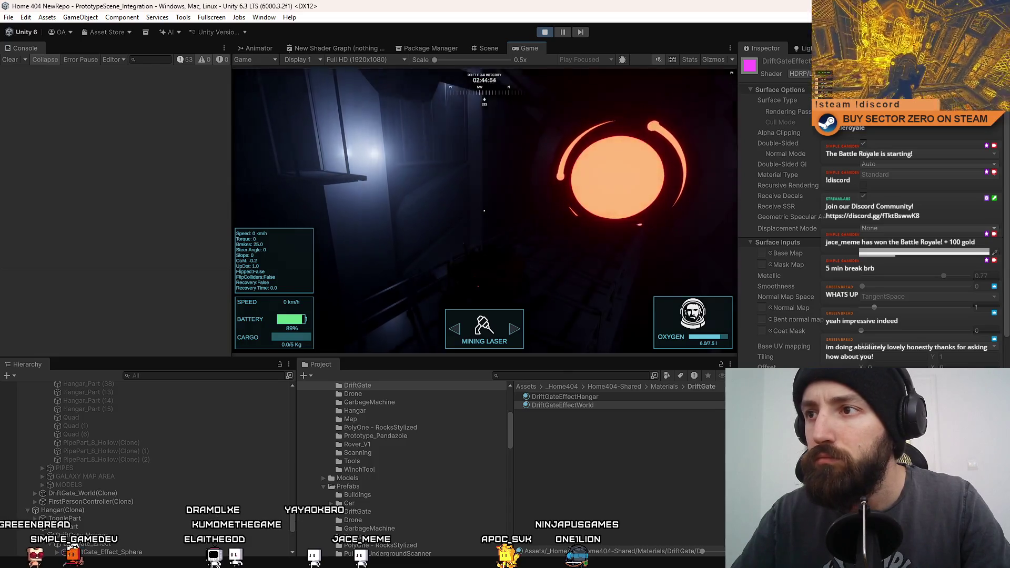
{"action": "key", "text": "w"}
{"action": "key", "text": "d"}
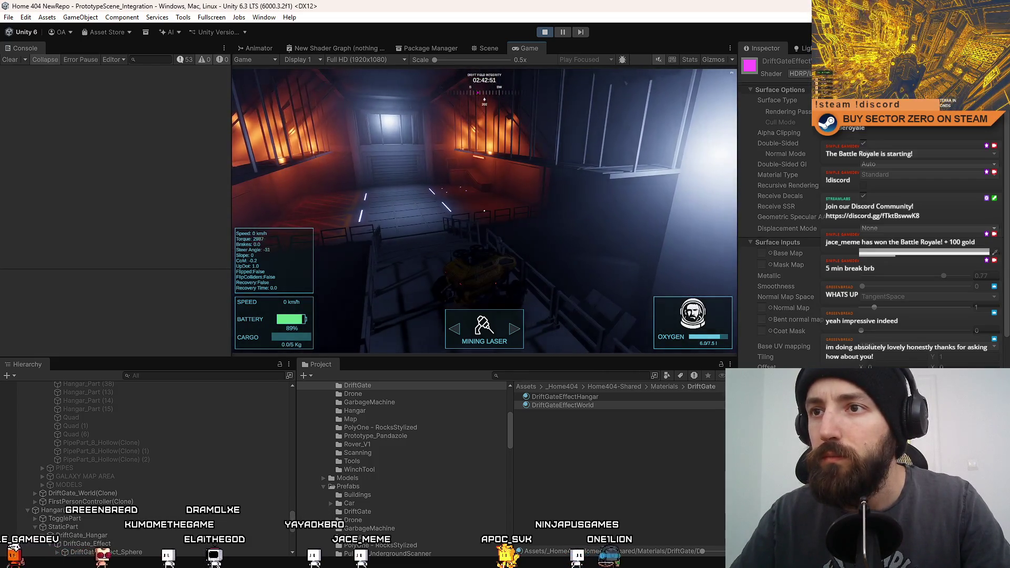
{"action": "key", "text": "s"}
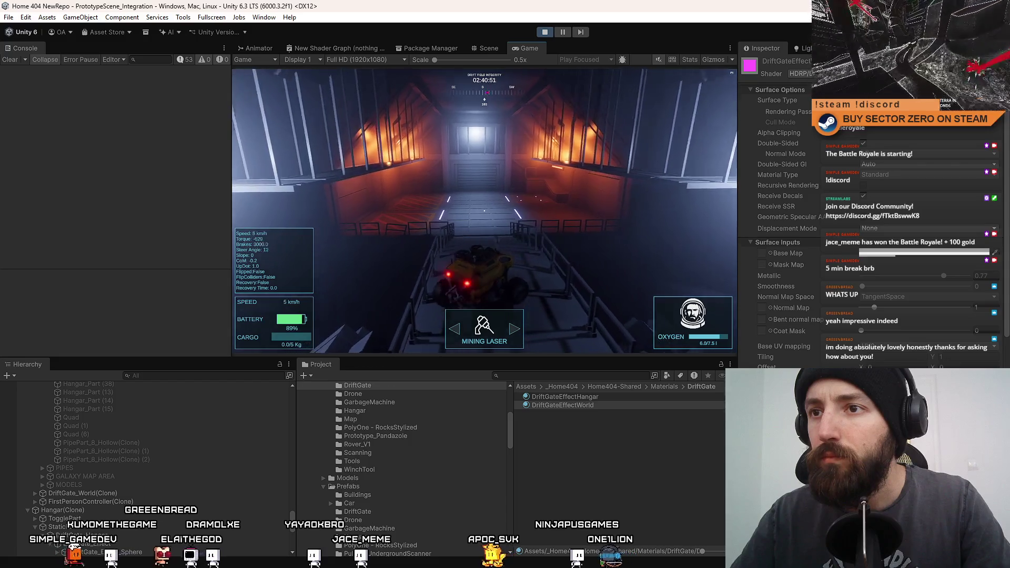
{"action": "key", "text": "w"}
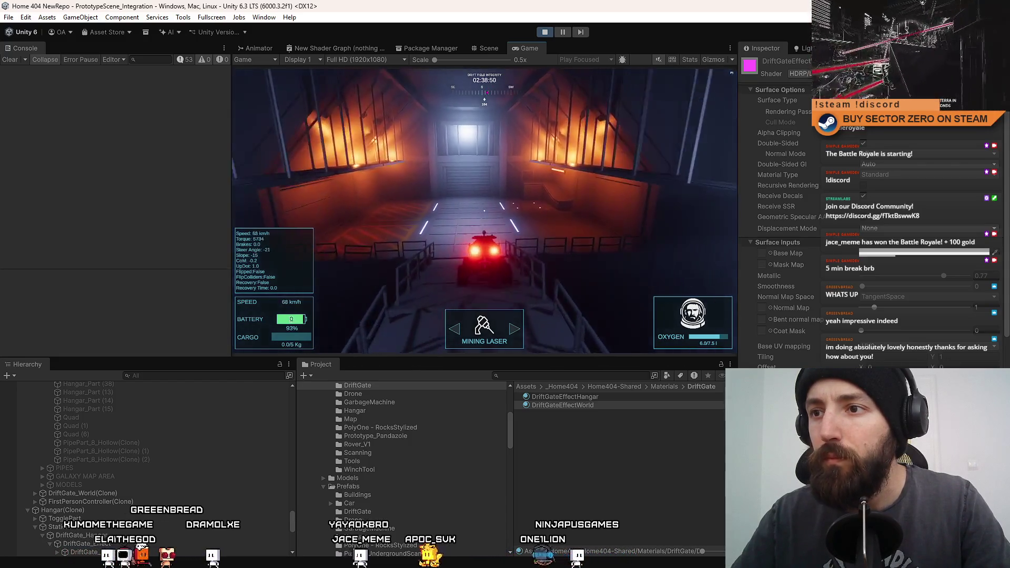
{"action": "key", "text": "s"}
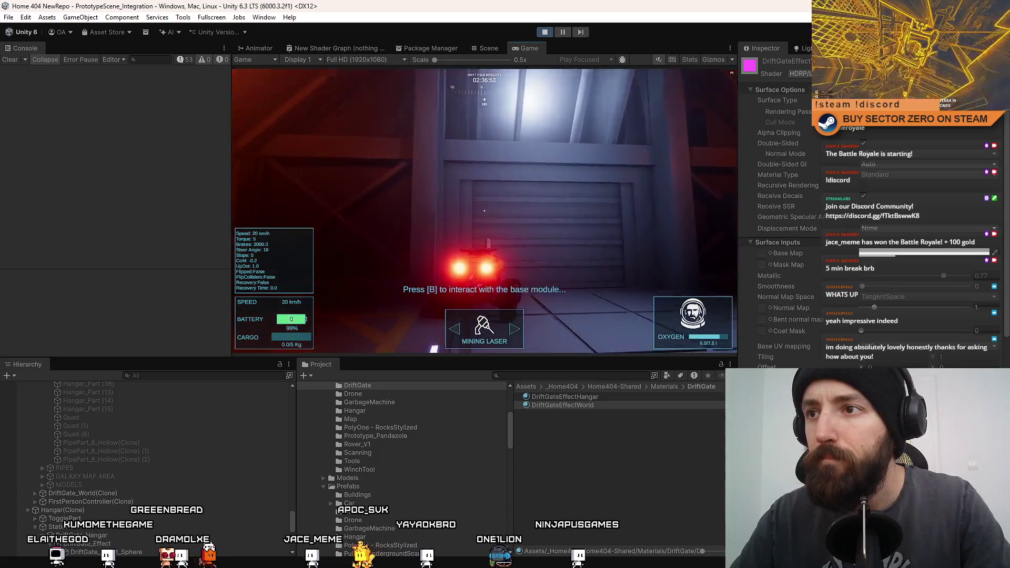
{"action": "key", "text": "s"}
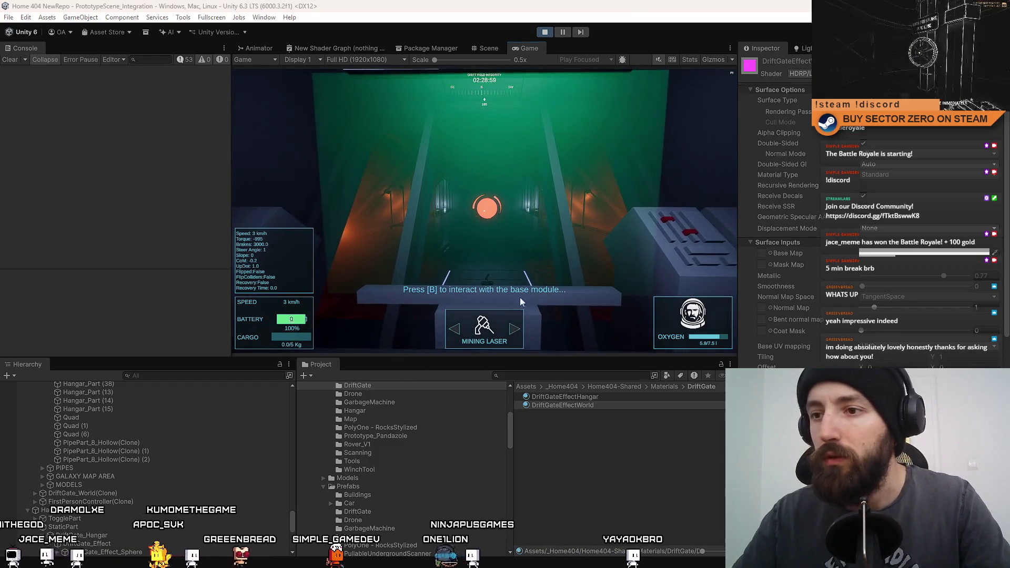
{"action": "left_click", "coordinate": [690, 60]}
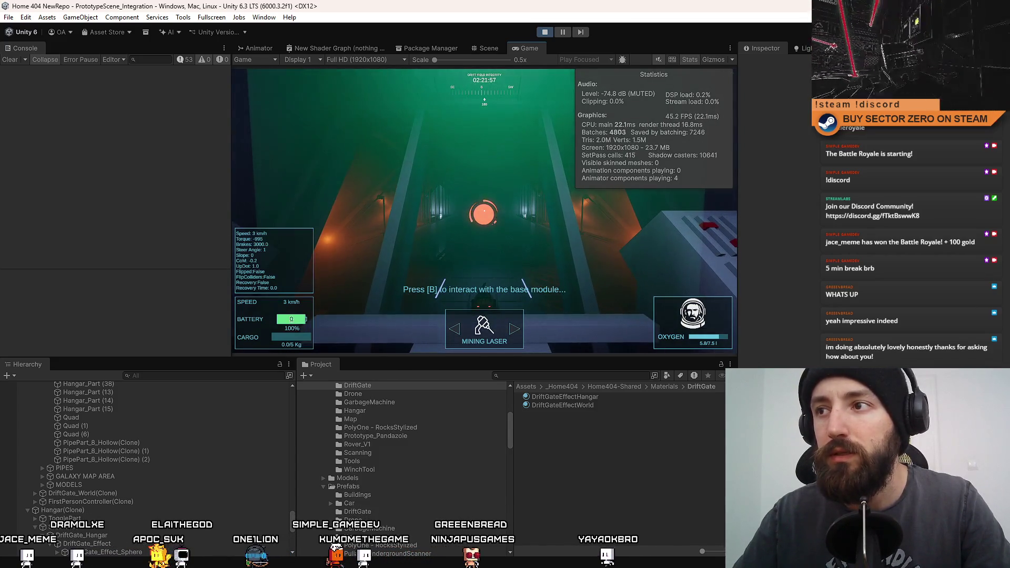
- Inspect the DriftGateEffectHangar material, deselect it, and switch from the game to the Scene view
{"action": "left_click", "coordinate": [579, 396]}
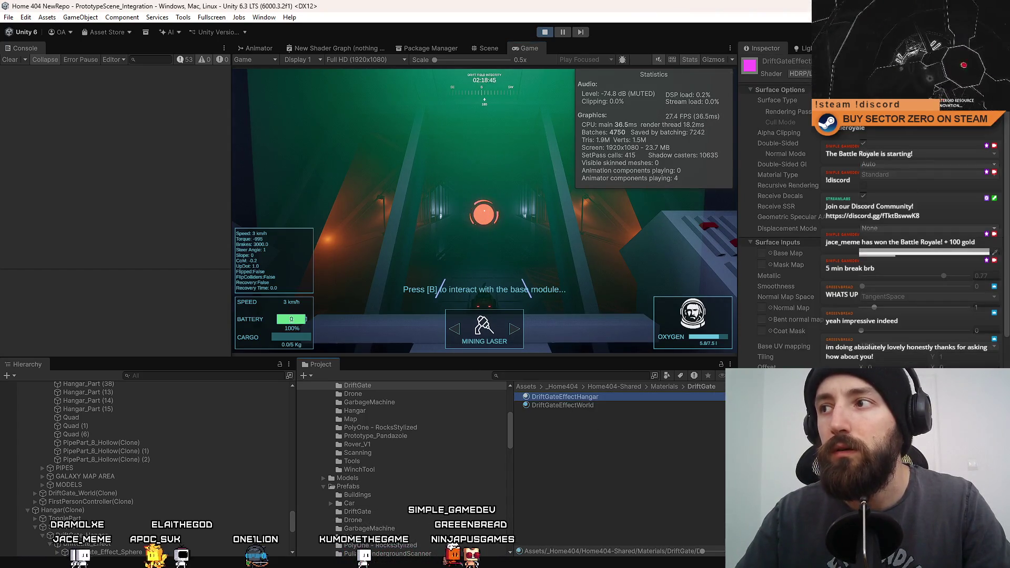
{"action": "left_click", "coordinate": [661, 476]}
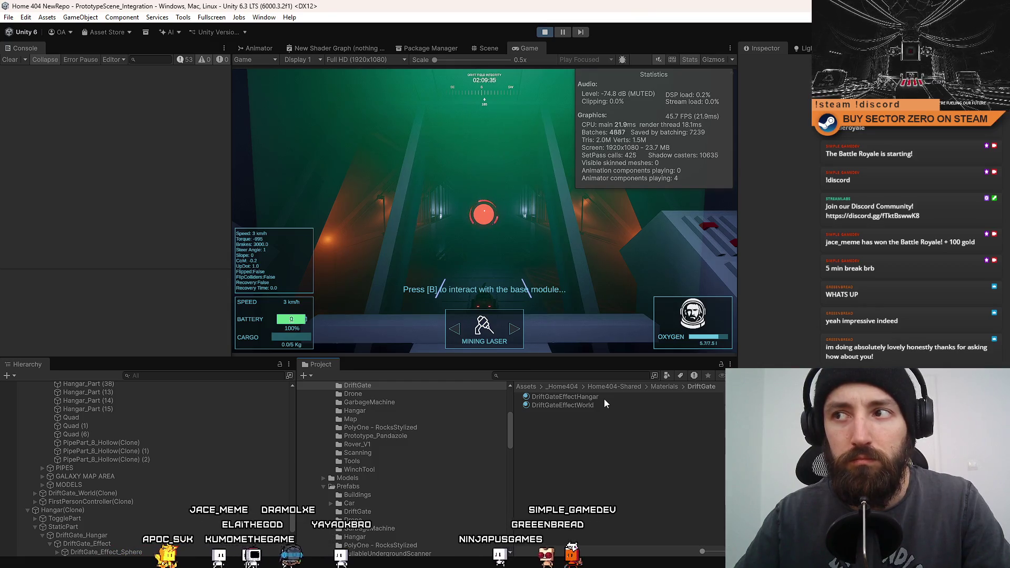
{"action": "left_click", "coordinate": [573, 349]}
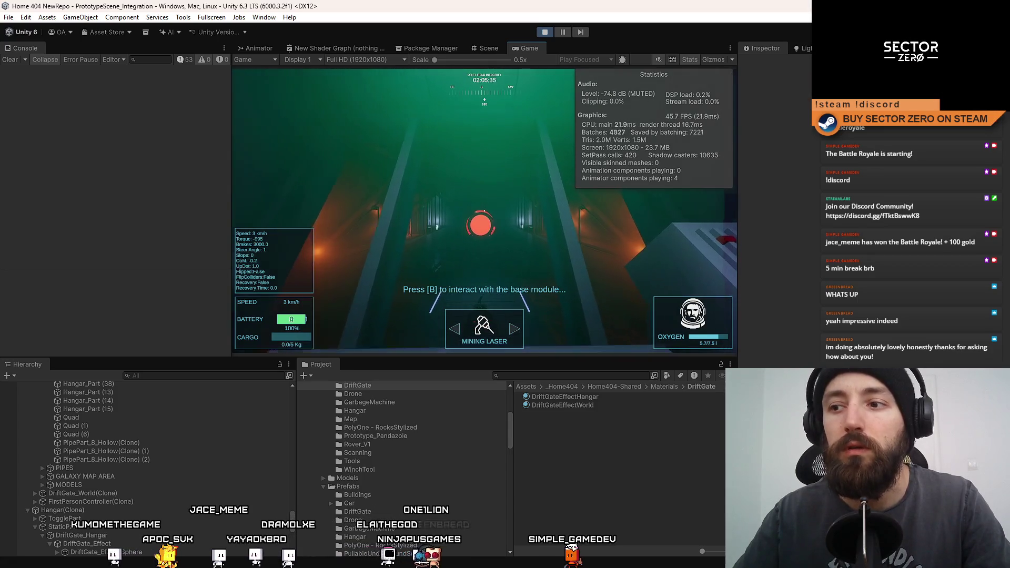
{"action": "left_click", "coordinate": [497, 51]}
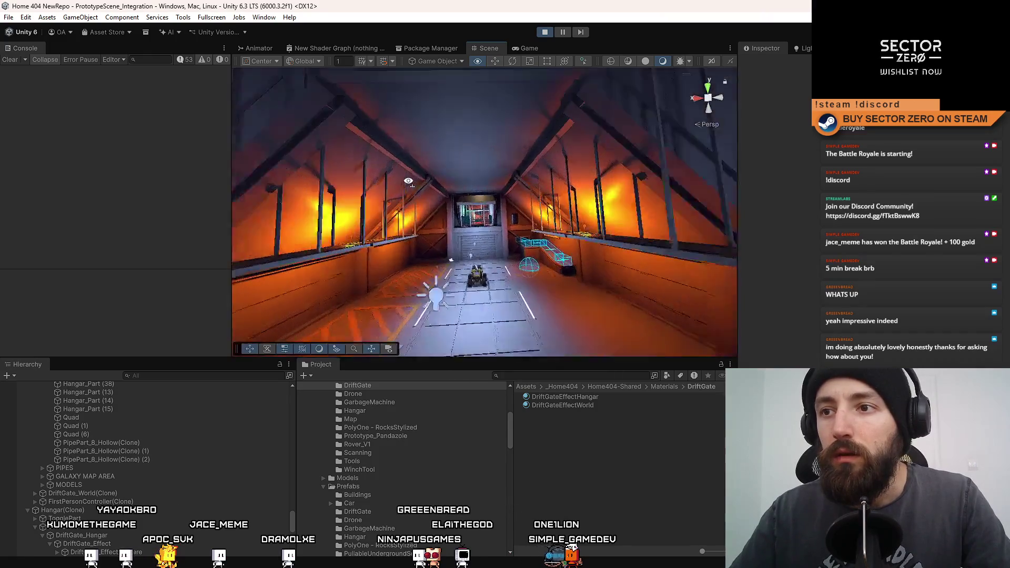
- Set the Hangar_Part Window material's Rendering Pass to Default
{"action": "left_click", "coordinate": [529, 48]}
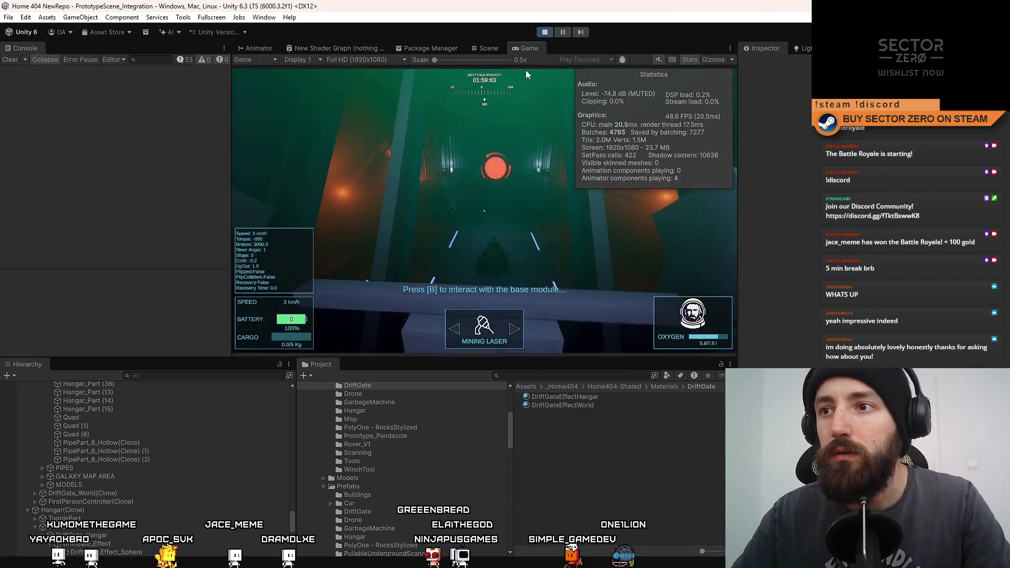
{"action": "left_click", "coordinate": [494, 48]}
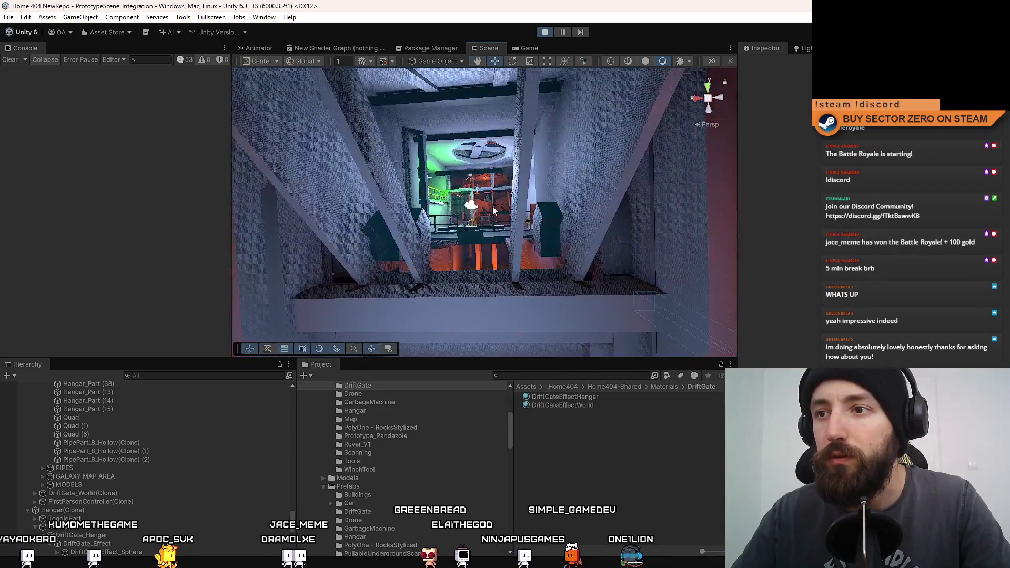
{"action": "left_click", "coordinate": [500, 208]}
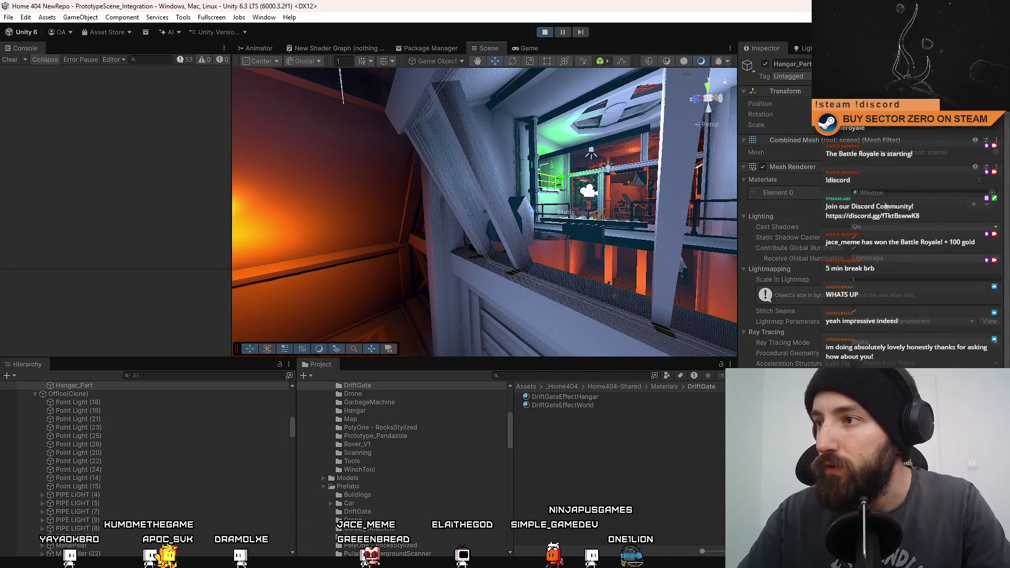
{"action": "double_click", "coordinate": [871, 193]}
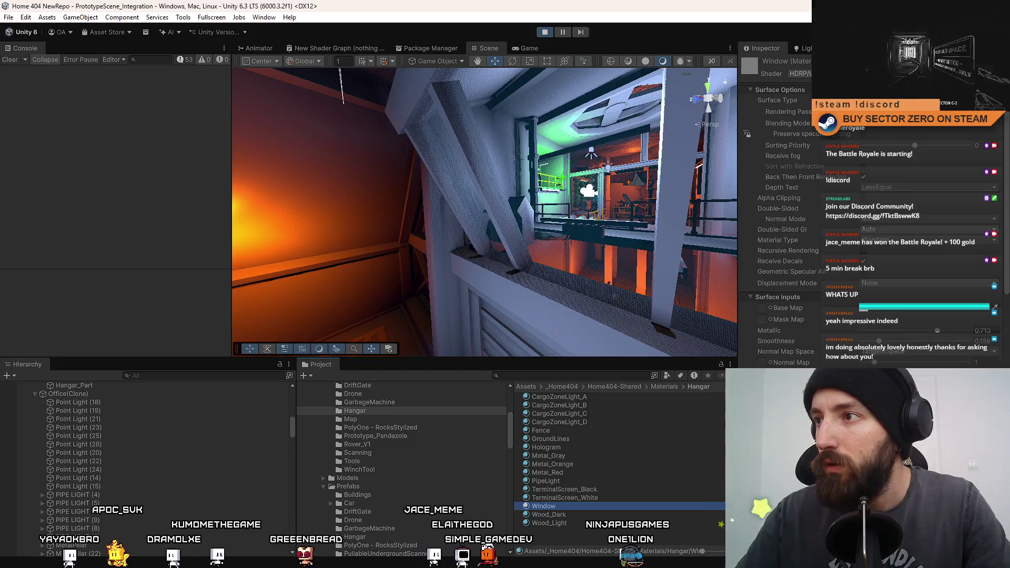
{"action": "left_click", "coordinate": [894, 100]}
{"action": "left_click", "coordinate": [904, 135]}
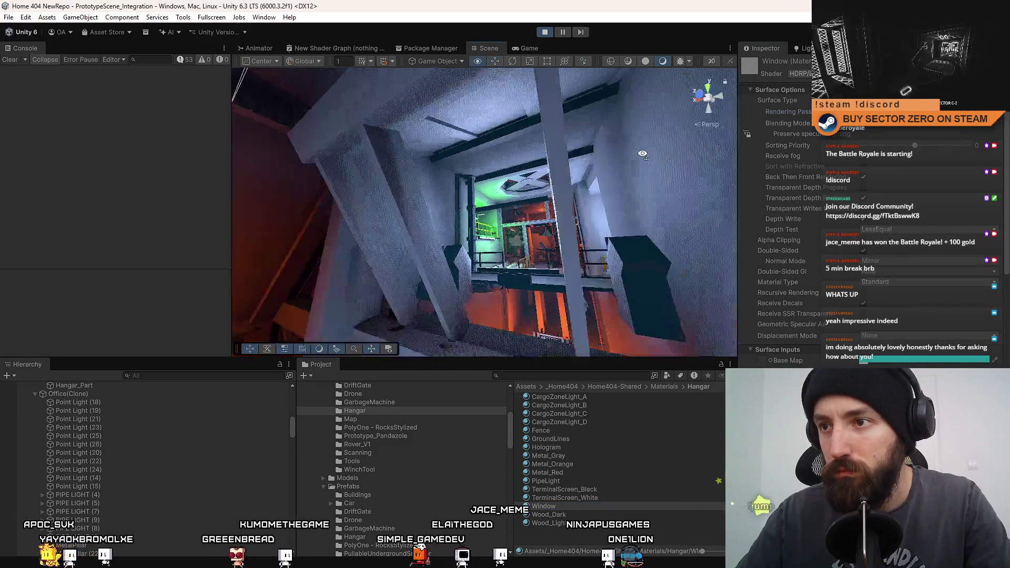
- Set the glass panel's Hologram material to the Default pass and return to the running game
{"action": "left_click", "coordinate": [405, 209]}
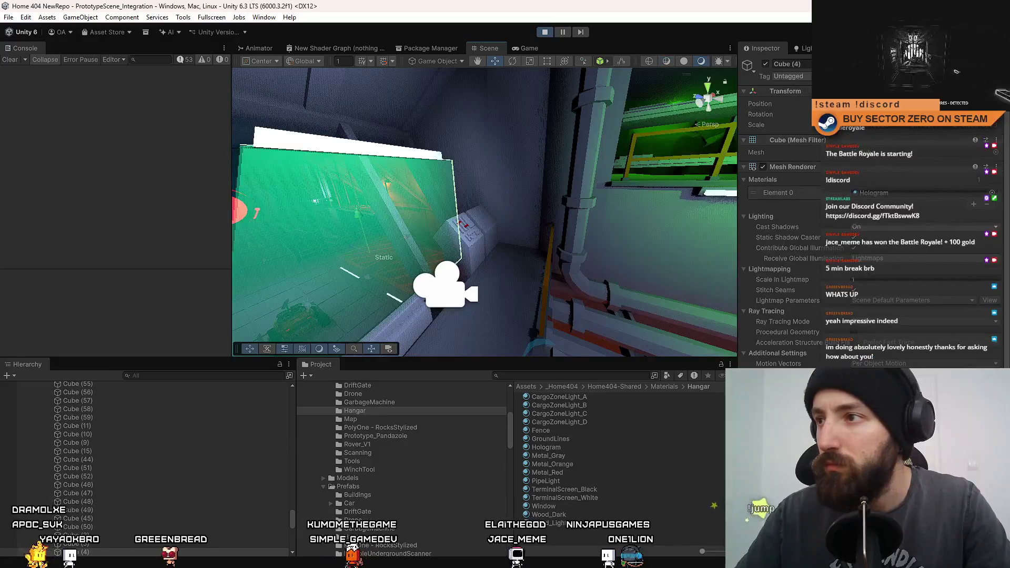
{"action": "left_click", "coordinate": [892, 192]}
{"action": "left_click", "coordinate": [547, 447]}
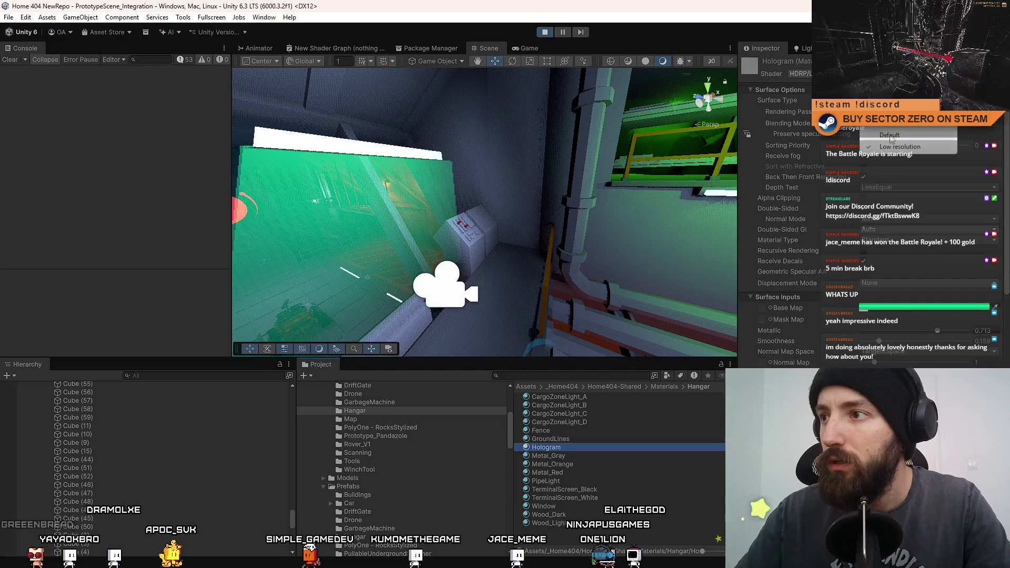
{"action": "left_click", "coordinate": [890, 136]}
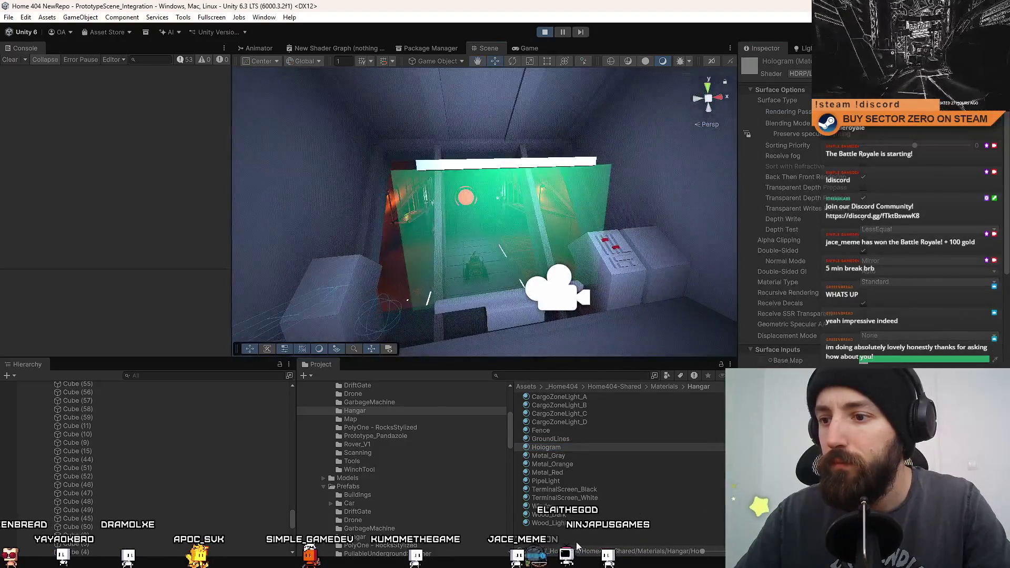
{"action": "left_click", "coordinate": [532, 49]}
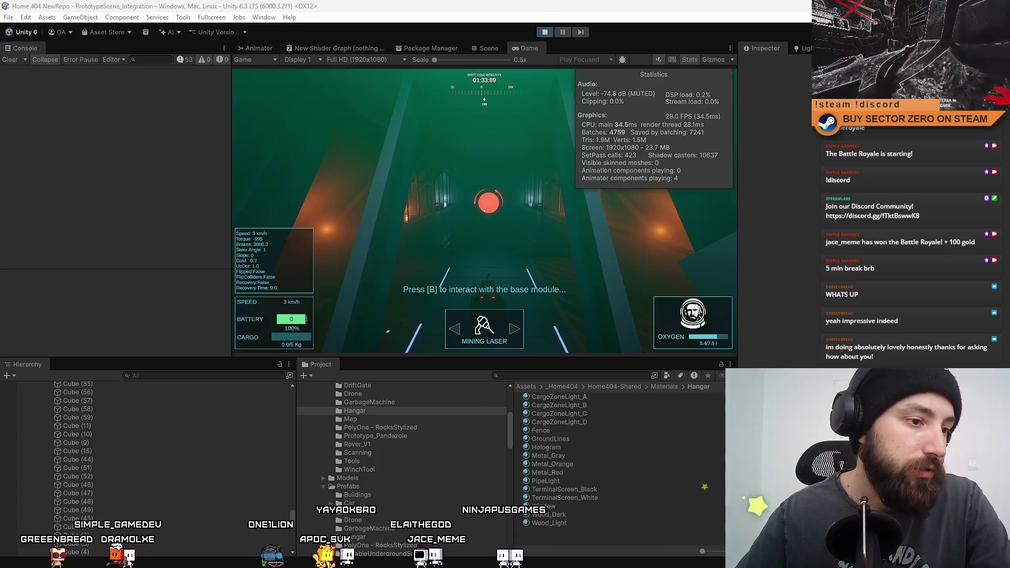
- Snip the Game view with its statistics, then bring the Notion page forward
{"action": "key", "text": "super+shift+s"}
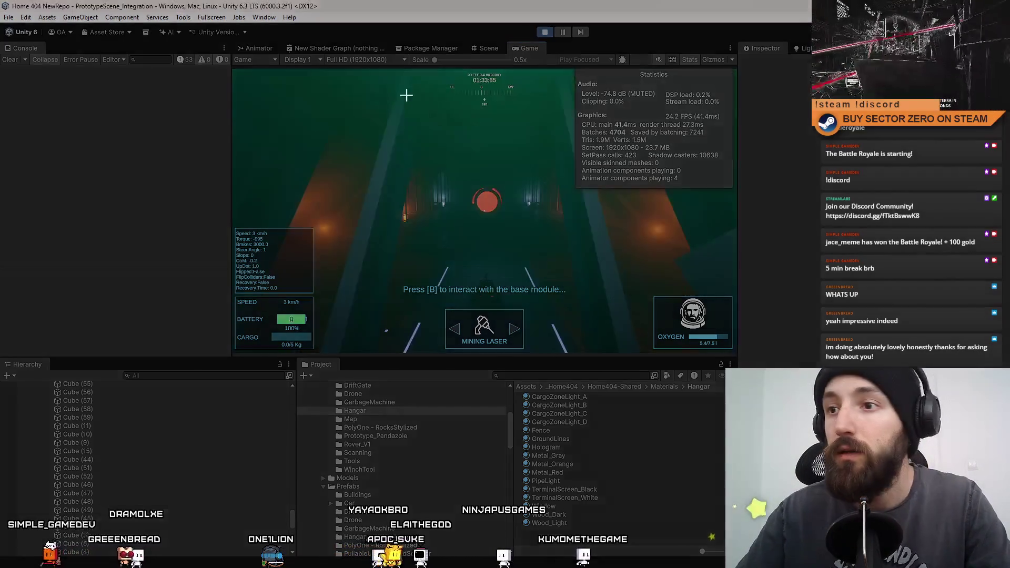
{"action": "left_click_drag", "start_coordinate": [236, 59], "coordinate": [738, 354]}
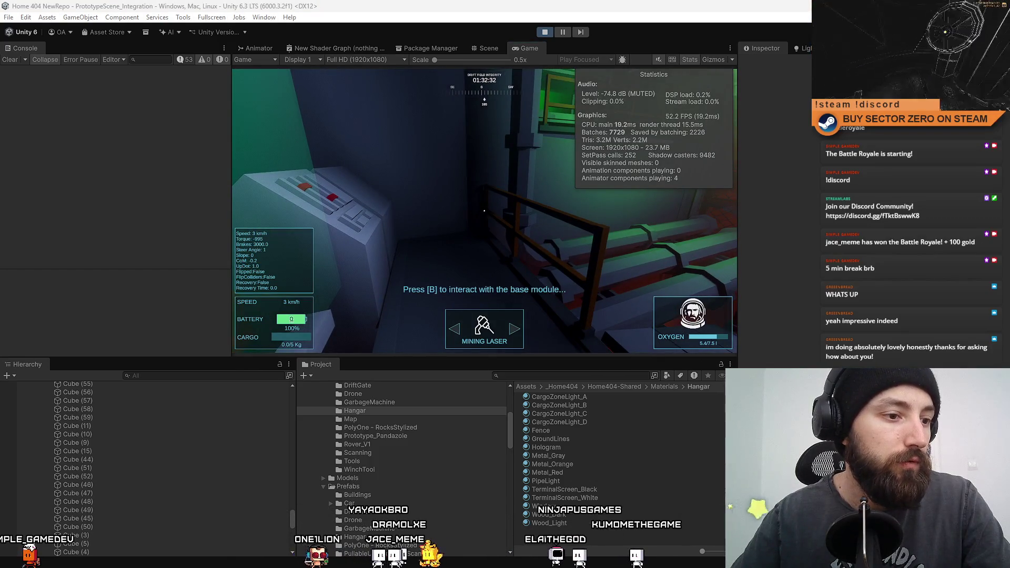
{"action": "key", "text": "alt+Tab"}
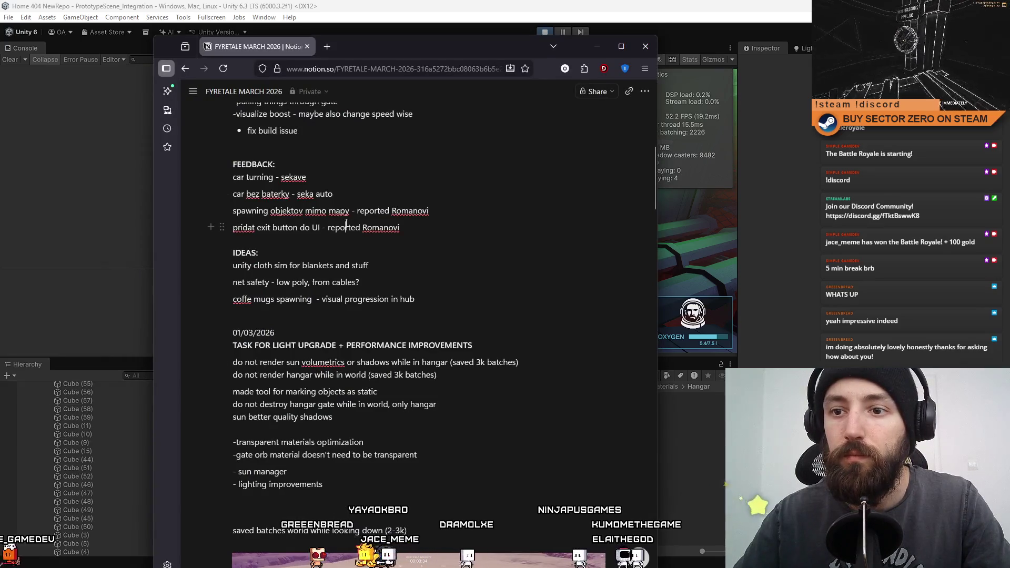
- Embed the game screenshot under the transparent materials optimization note with /embed
{"action": "scroll", "coordinate": [382, 266], "scroll_direction": "up", "scroll_amount": 5}
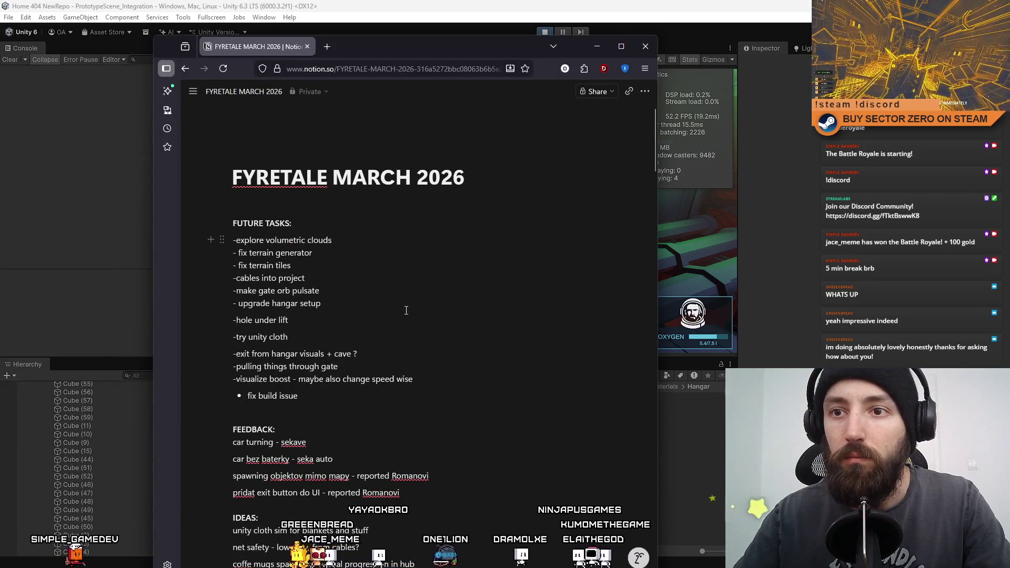
{"action": "scroll", "coordinate": [354, 286], "scroll_direction": "down", "scroll_amount": 3}
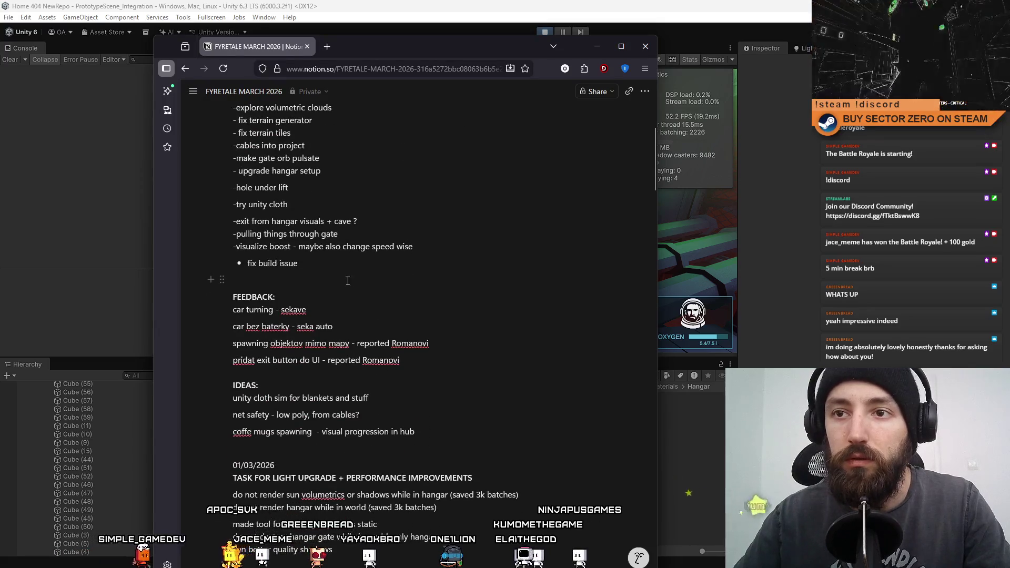
{"action": "scroll", "coordinate": [379, 297], "scroll_direction": "down", "scroll_amount": 5}
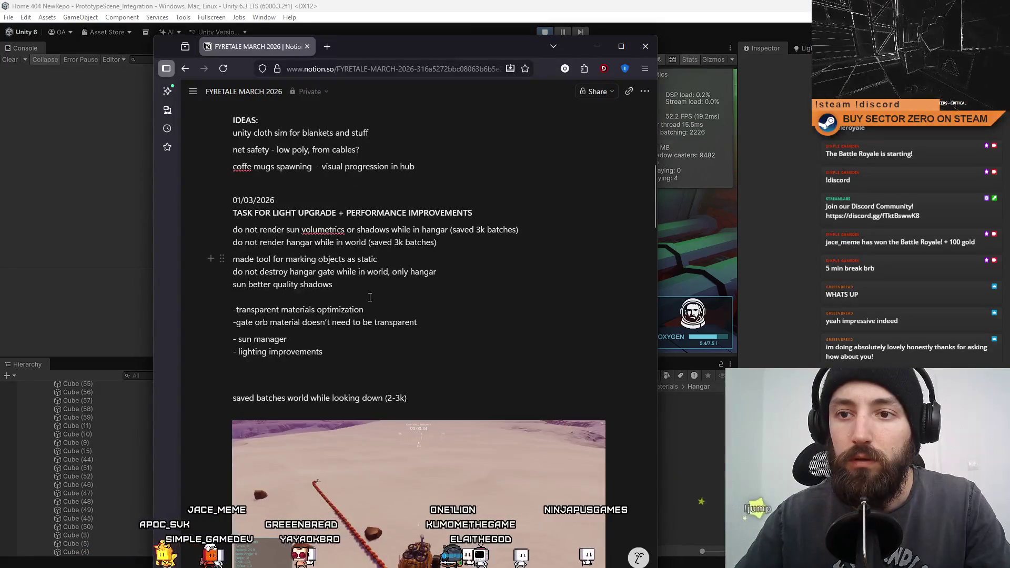
{"action": "left_click", "coordinate": [363, 310]}
{"action": "key", "text": "Return"}
{"action": "key", "text": "Return"}
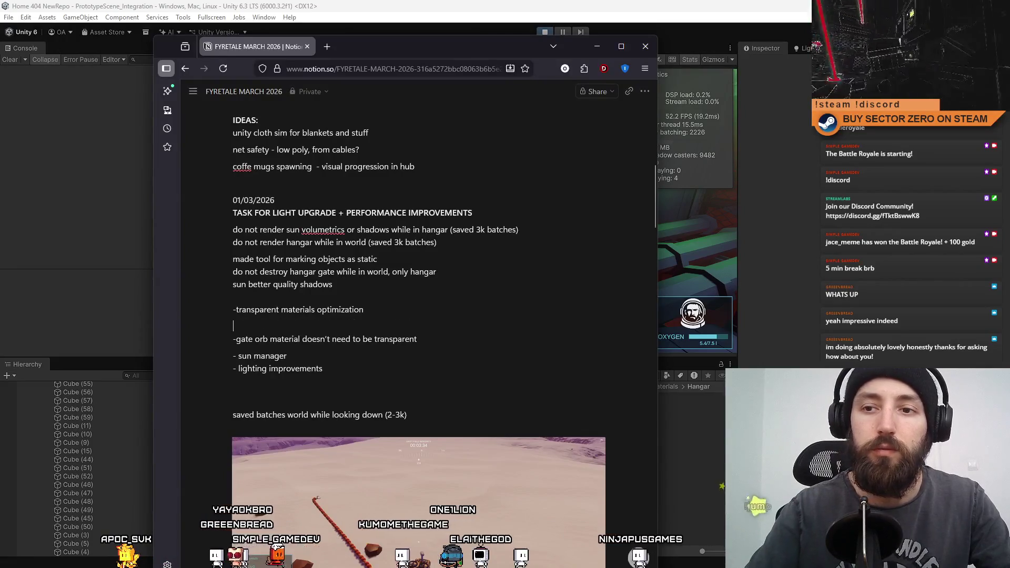
{"action": "type", "text": "/embed"}
{"action": "key", "text": "Return"}
{"action": "key", "text": "ctrl+v"}
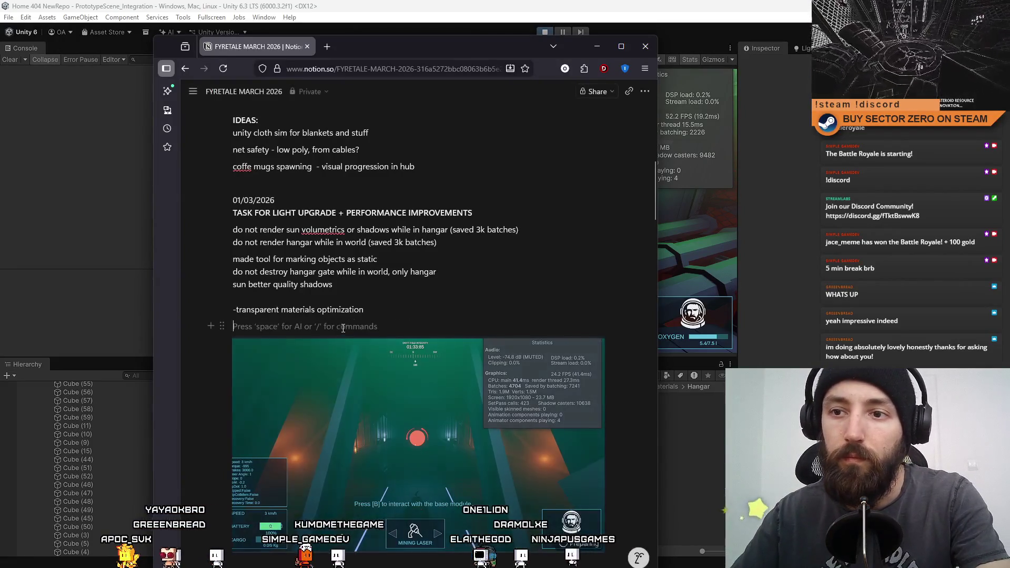
- Delete a block of notes below lighting improvements and paste the snowy terrain screenshots
{"action": "scroll", "coordinate": [394, 310], "scroll_direction": "down", "scroll_amount": 3}
{"action": "left_click", "coordinate": [435, 291]}
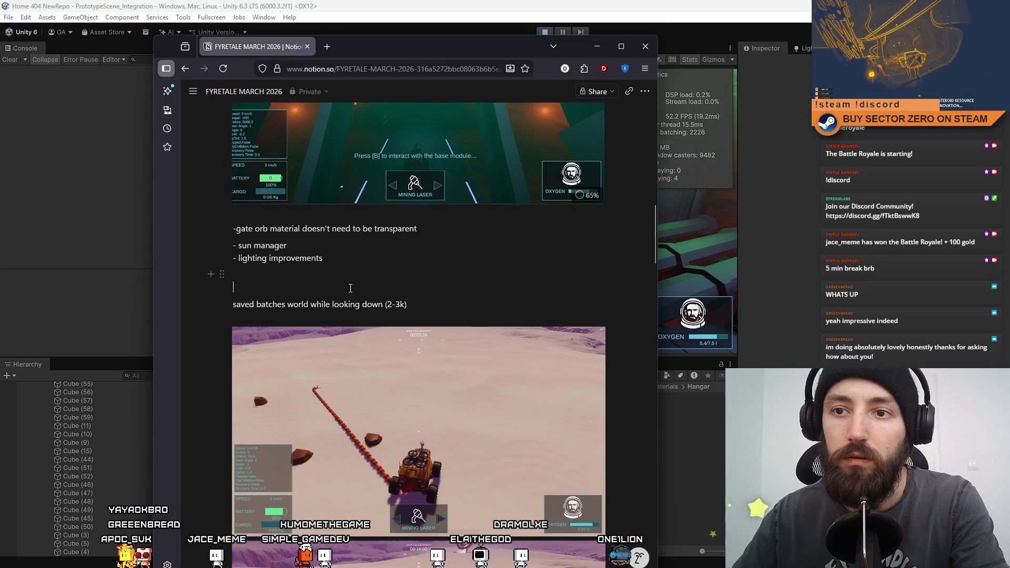
{"action": "scroll", "coordinate": [638, 247], "scroll_direction": "down", "scroll_amount": 5}
{"action": "left_click_drag", "start_coordinate": [656, 251], "coordinate": [649, 404]}
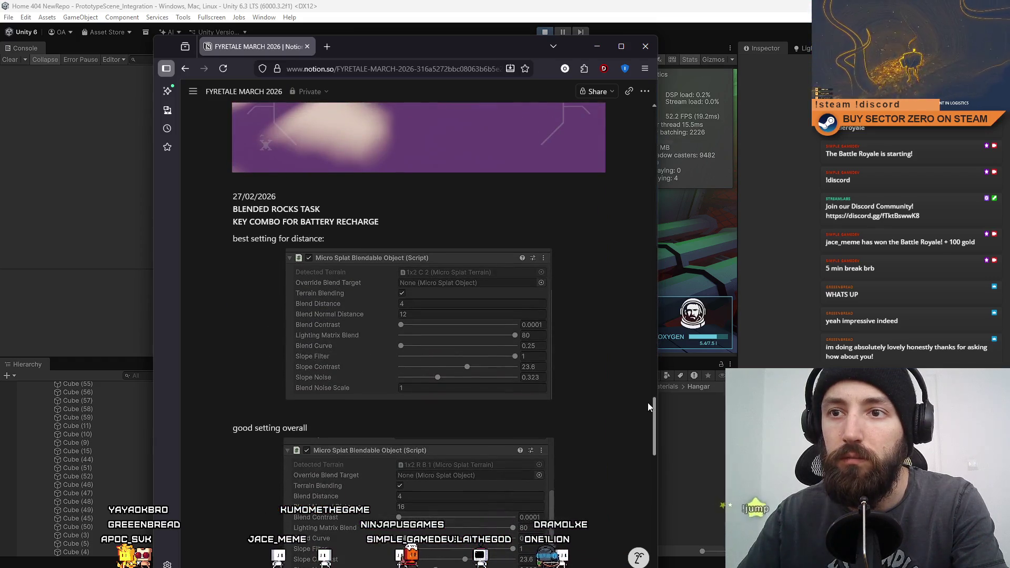
{"action": "mouse_move", "coordinate": [233, 196]}
{"action": "left_mouse_down"}
{"action": "mouse_move", "coordinate": [452, 376]}
{"action": "mouse_move", "coordinate": [440, 394]}
{"action": "left_mouse_up"}
{"action": "key", "text": "BackSpace"}
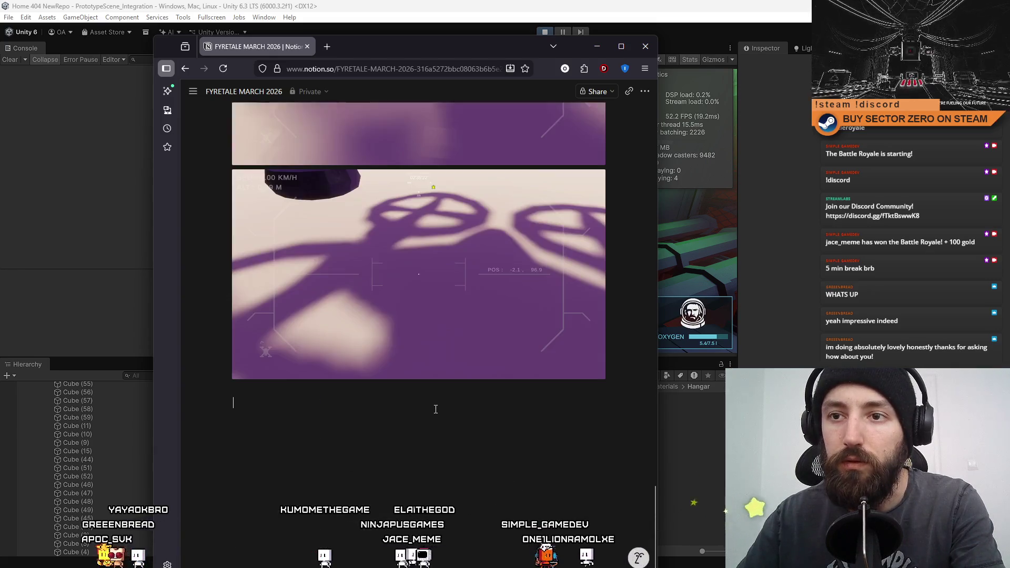
{"action": "key", "text": "ctrl+v"}
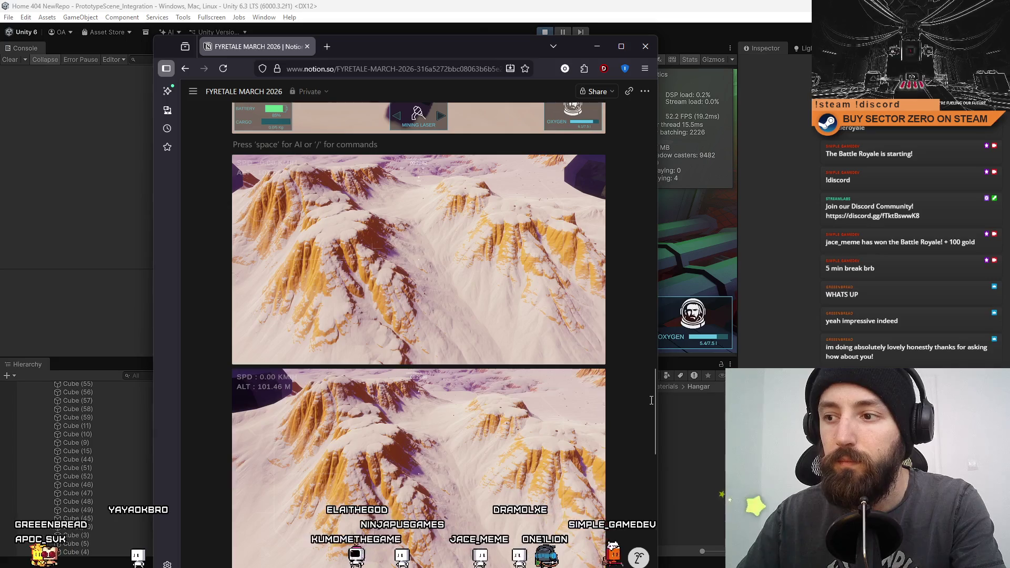
- Delete the two reported feedback lines and leave Notion for Unity
{"action": "mouse_move", "coordinate": [655, 396]}
{"action": "left_mouse_down"}
{"action": "mouse_move", "coordinate": [662, 156]}
{"action": "mouse_move", "coordinate": [668, 172]}
{"action": "left_mouse_up"}
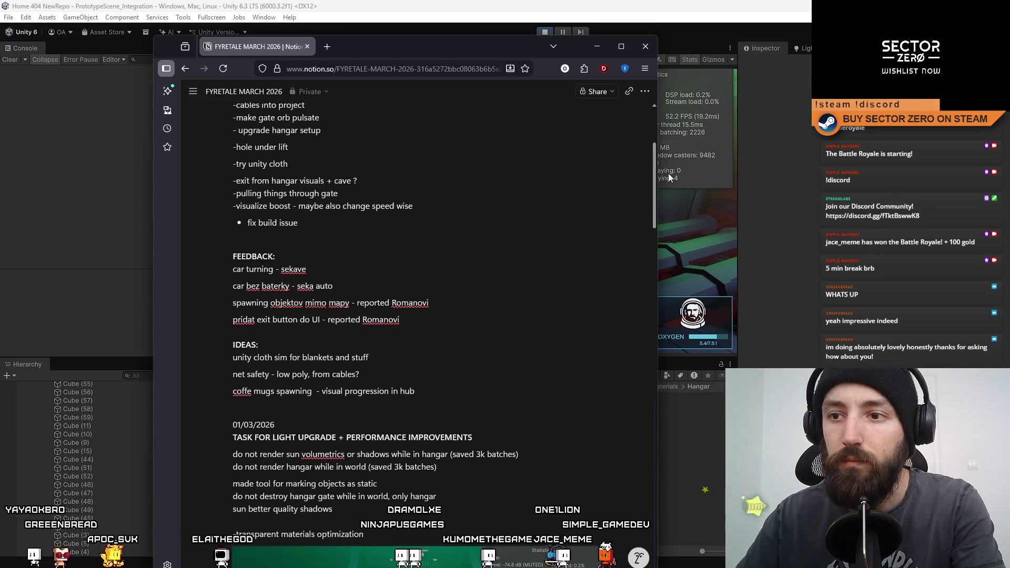
{"action": "left_click_drag", "start_coordinate": [303, 318], "coordinate": [238, 308]}
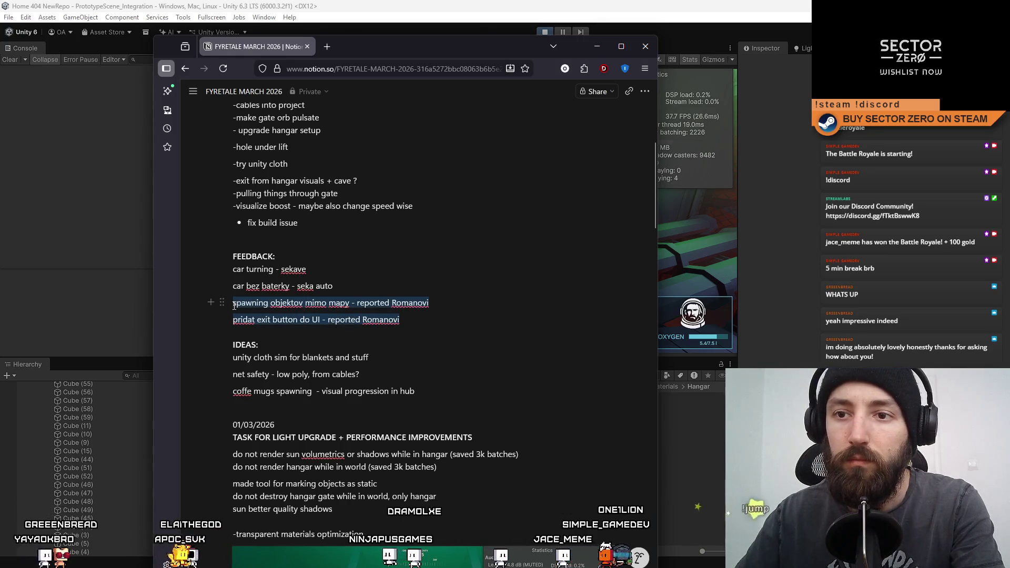
{"action": "key", "text": "BackSpace"}
{"action": "scroll", "coordinate": [383, 330], "scroll_direction": "up", "scroll_amount": 3}
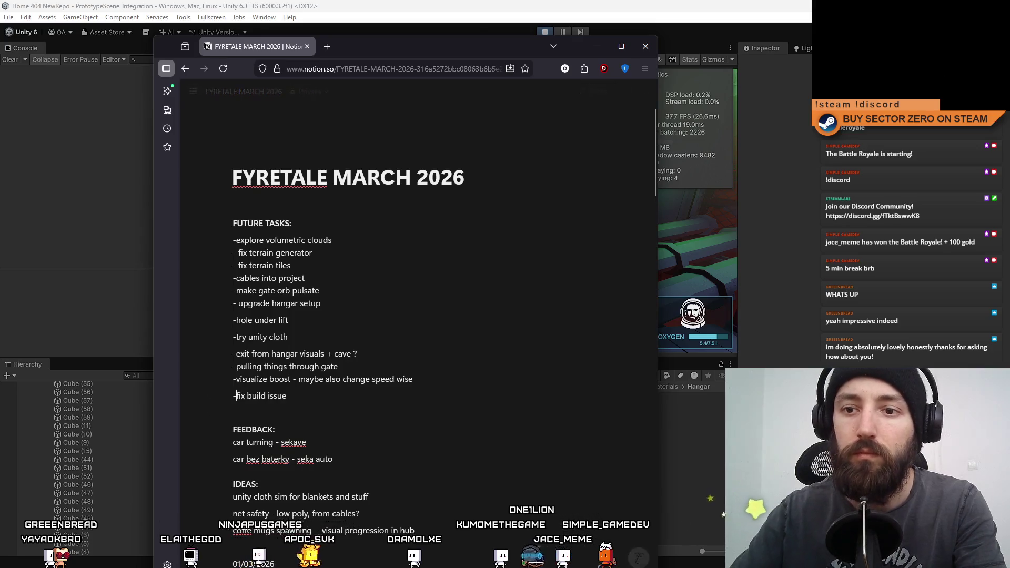
{"action": "mouse_move", "coordinate": [653, 154]}
{"action": "left_mouse_down"}
{"action": "mouse_move", "coordinate": [660, 282]}
{"action": "mouse_move", "coordinate": [668, 251]}
{"action": "mouse_move", "coordinate": [682, 350]}
{"action": "mouse_move", "coordinate": [686, 119]}
{"action": "left_mouse_up"}
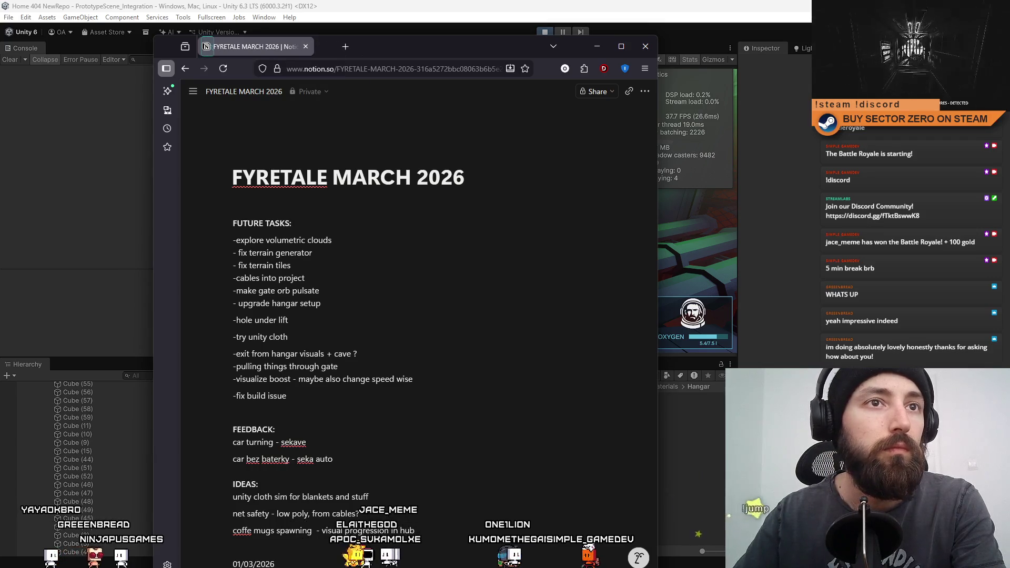
{"action": "key", "text": "alt+Tab"}
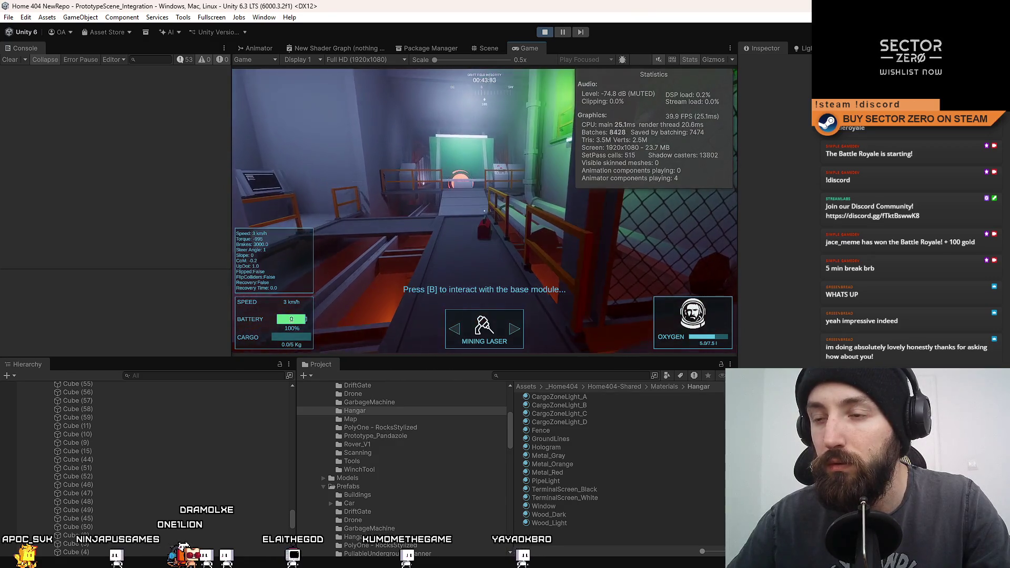
- Walk the player through the orange doorway and corridor into the green base module
{"action": "key", "text": "w"}
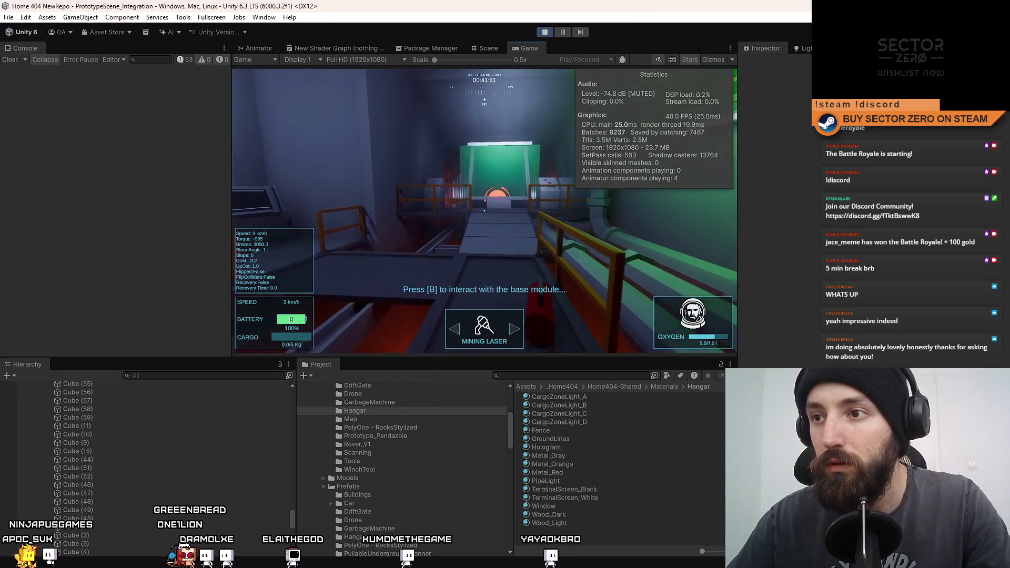
{"action": "key", "text": "w"}
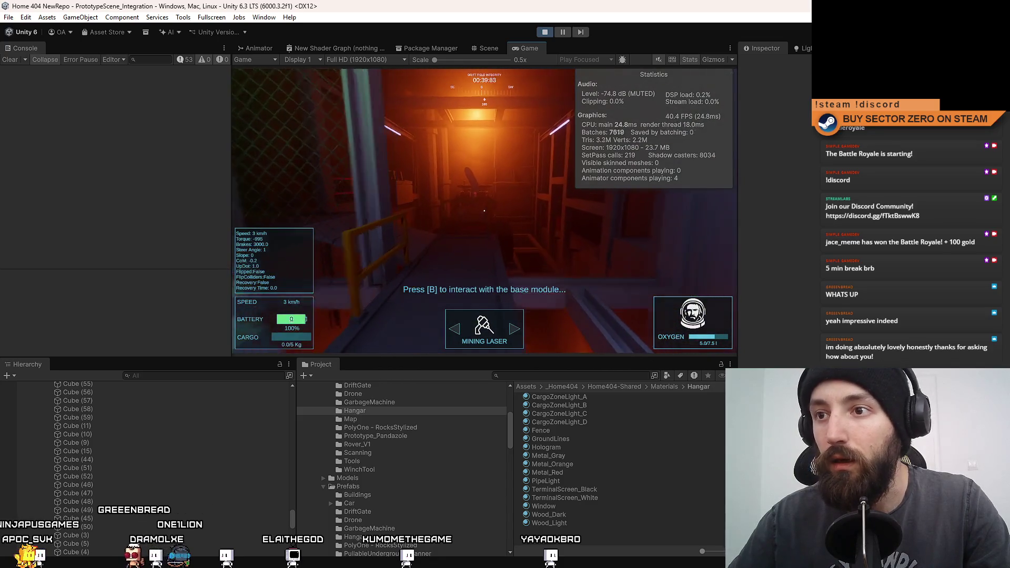
{"action": "key", "text": "w"}
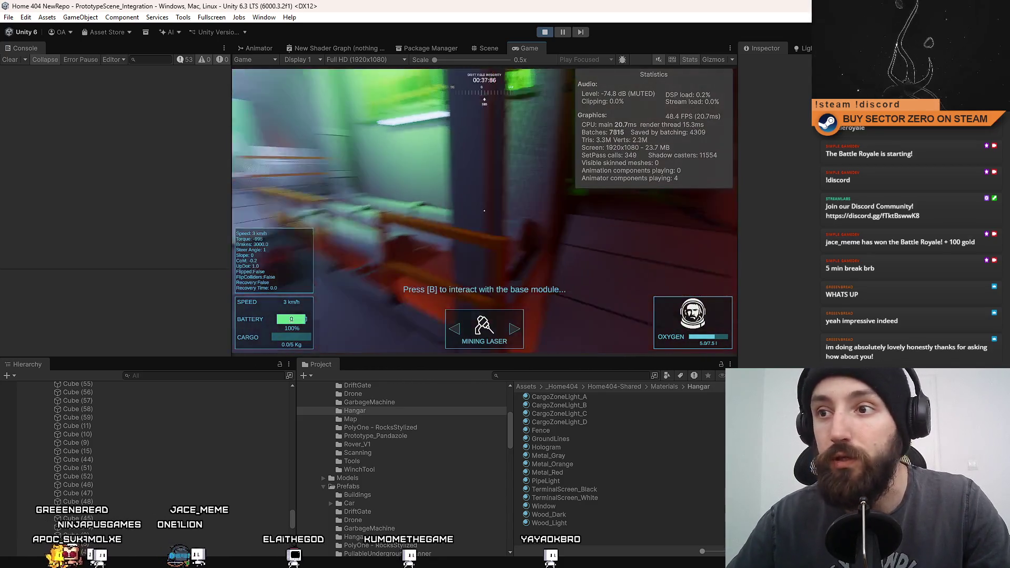
{"action": "key", "text": "w"}
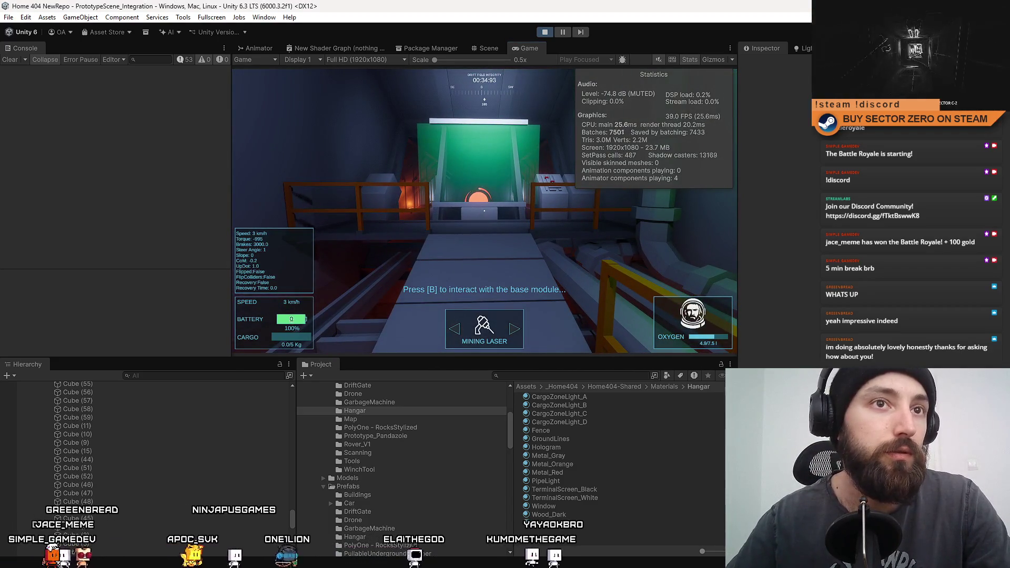
{"action": "key", "text": "w"}
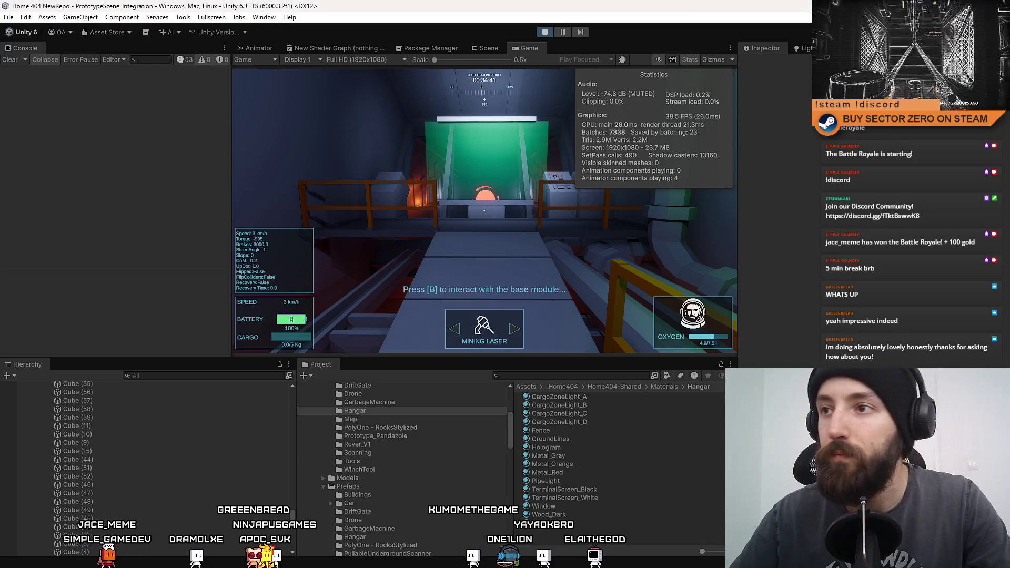
{"action": "key", "text": "w"}
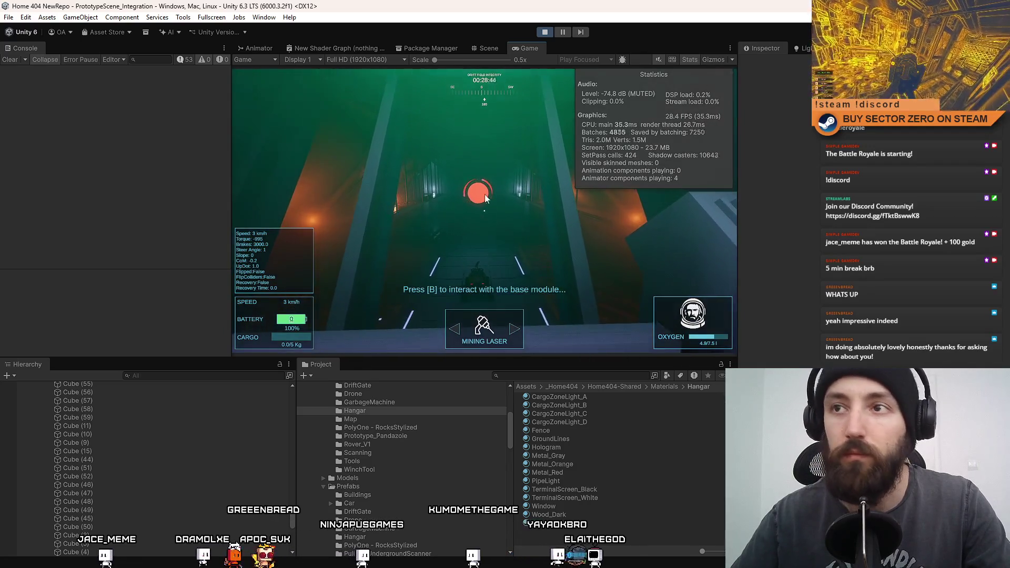
- In the Scene view, set the Window material's Rendering Pass to Low resolution
{"action": "left_click", "coordinate": [487, 46]}
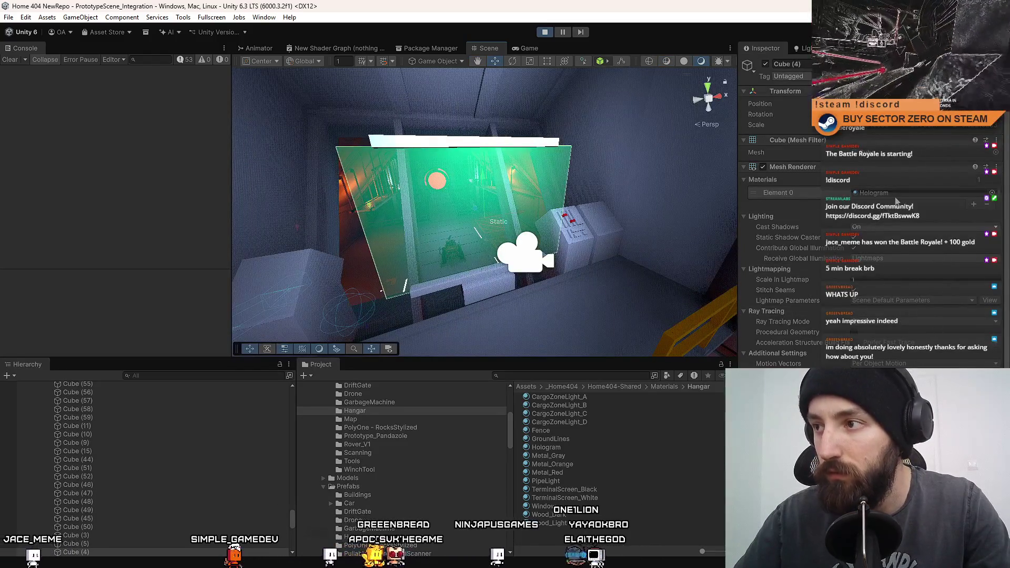
{"action": "scroll", "coordinate": [532, 189], "scroll_direction": "up", "scroll_amount": 5}
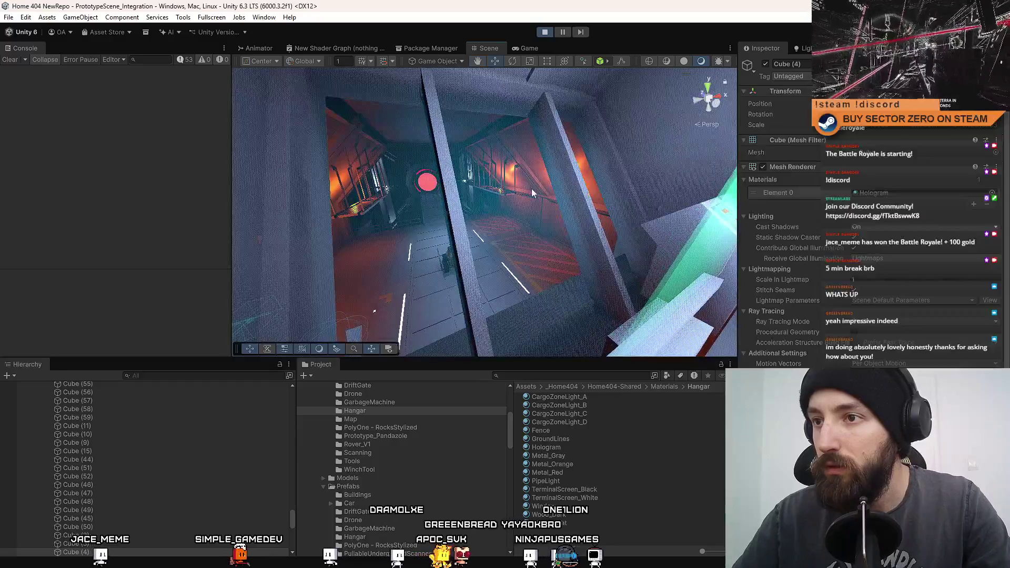
{"action": "left_click", "coordinate": [531, 188]}
{"action": "double_click", "coordinate": [898, 190]}
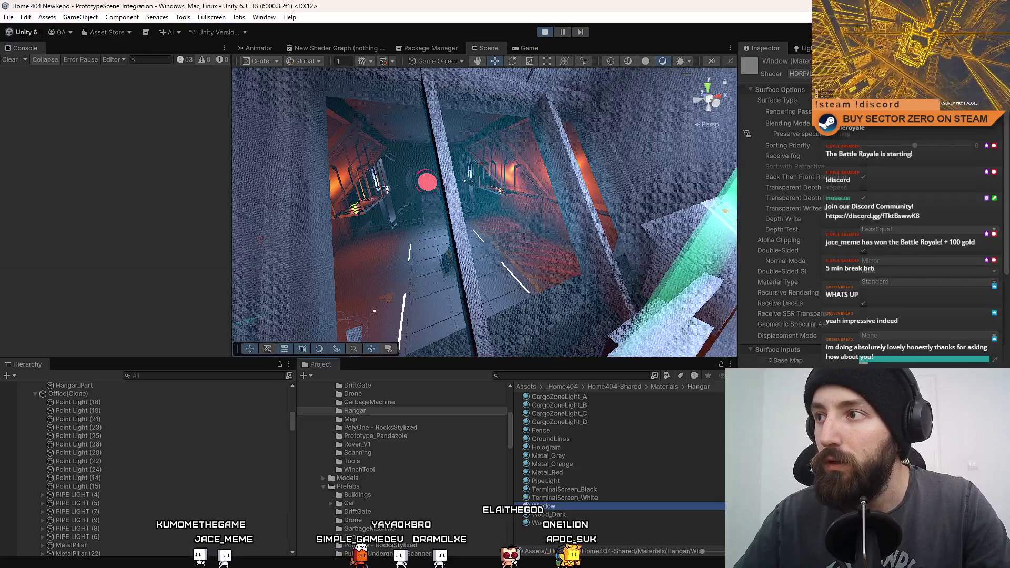
{"action": "left_click", "coordinate": [894, 112]}
{"action": "left_click", "coordinate": [915, 147]}
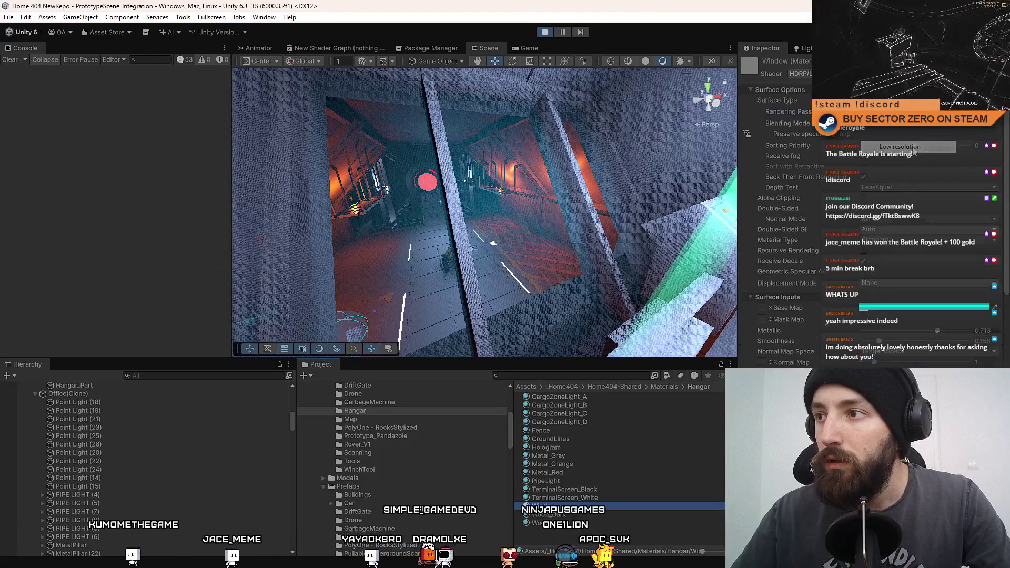
- Reselect the hangar part and set the Window material's Rendering Pass back to Default
{"action": "left_click", "coordinate": [524, 167]}
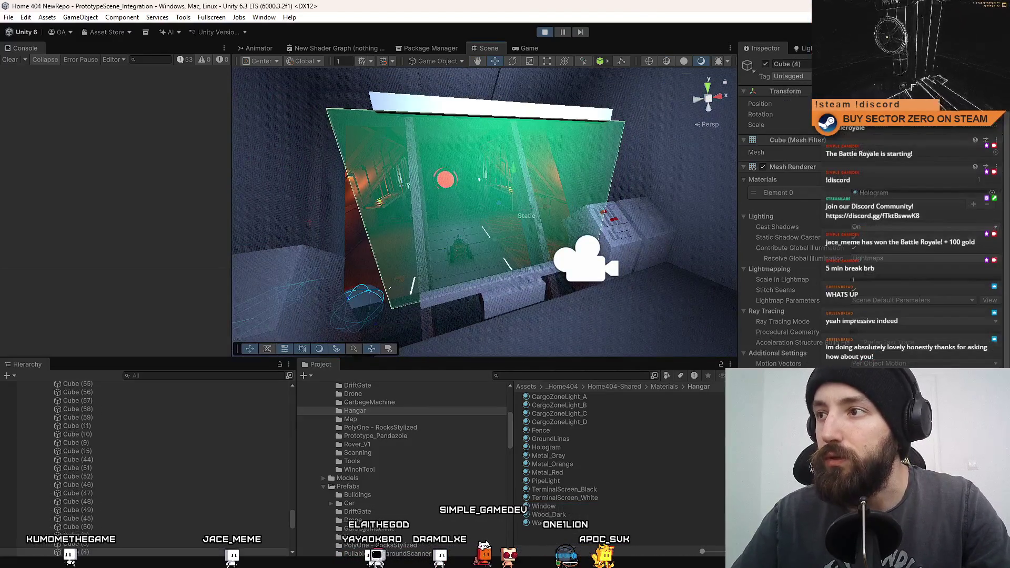
{"action": "scroll", "coordinate": [499, 186], "scroll_direction": "up", "scroll_amount": 5}
{"action": "left_click", "coordinate": [510, 182]}
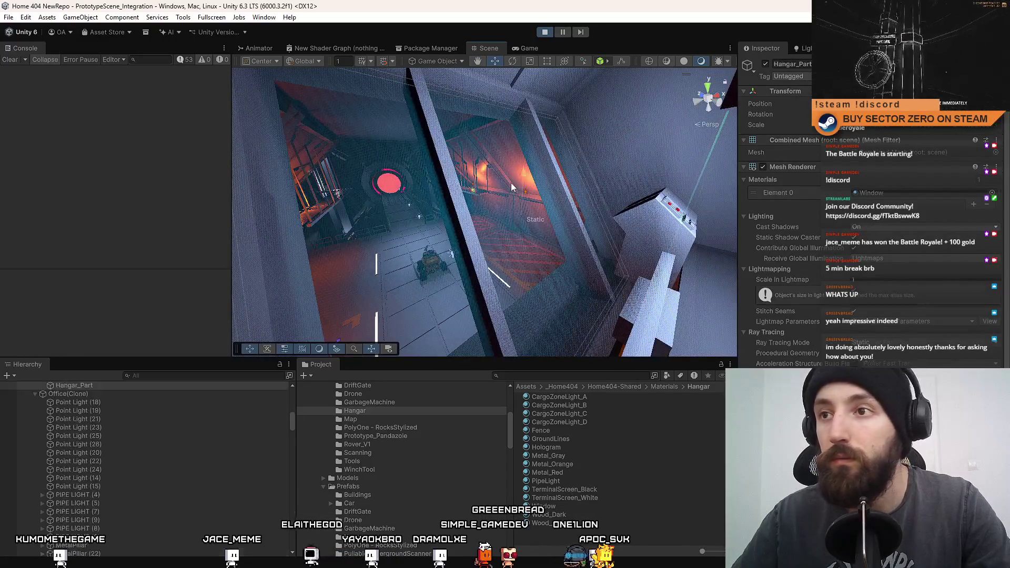
{"action": "left_click", "coordinate": [895, 191]}
{"action": "left_click", "coordinate": [547, 506]}
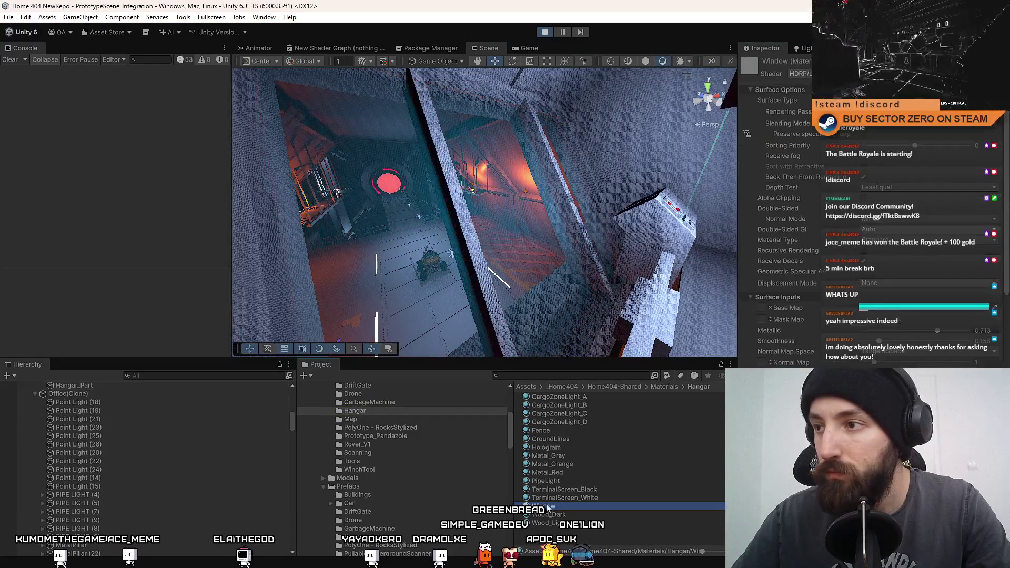
{"action": "left_click", "coordinate": [903, 111]}
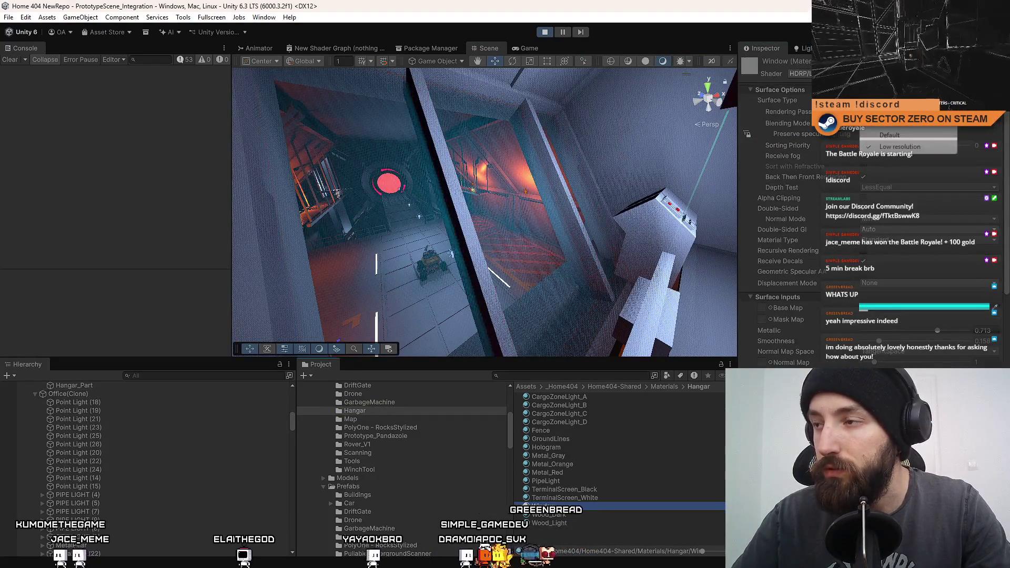
{"action": "left_click", "coordinate": [904, 136]}
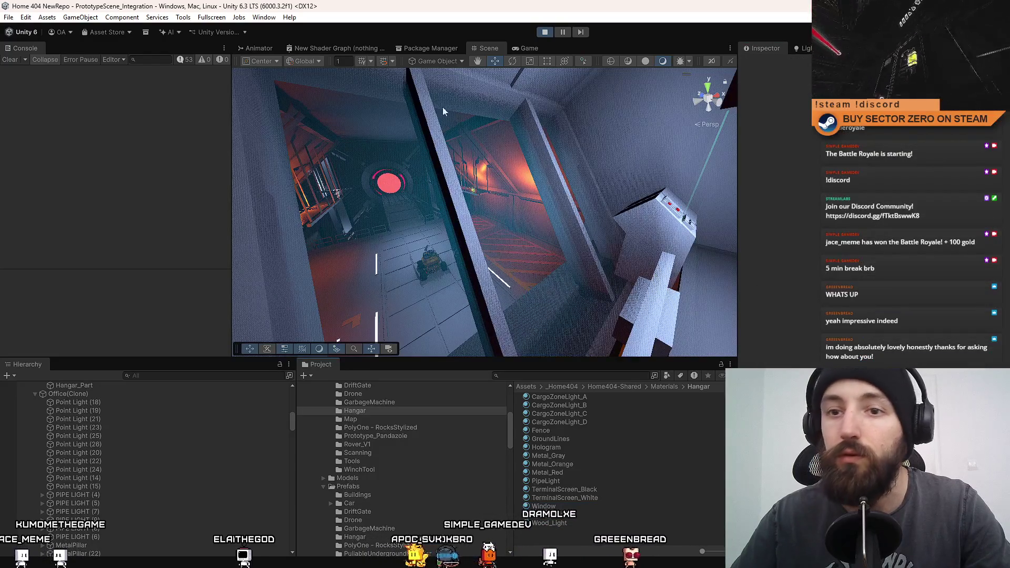
- Search 'camera' in the Hierarchy, select Camera, and clear the search to reveal it under CameraParent
{"action": "type", "text": "camera"}
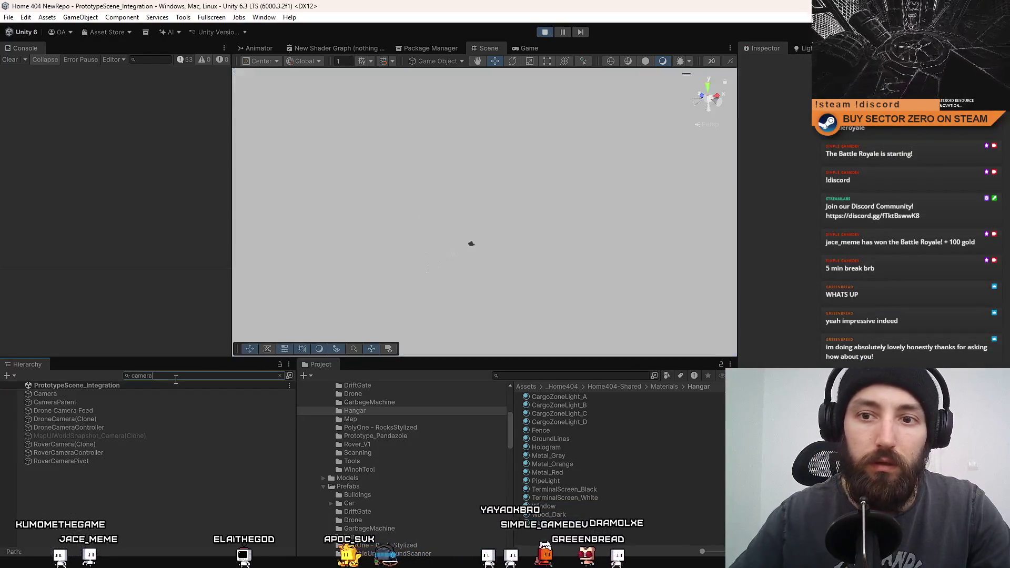
{"action": "left_click", "coordinate": [127, 395]}
{"action": "left_click", "coordinate": [521, 49]}
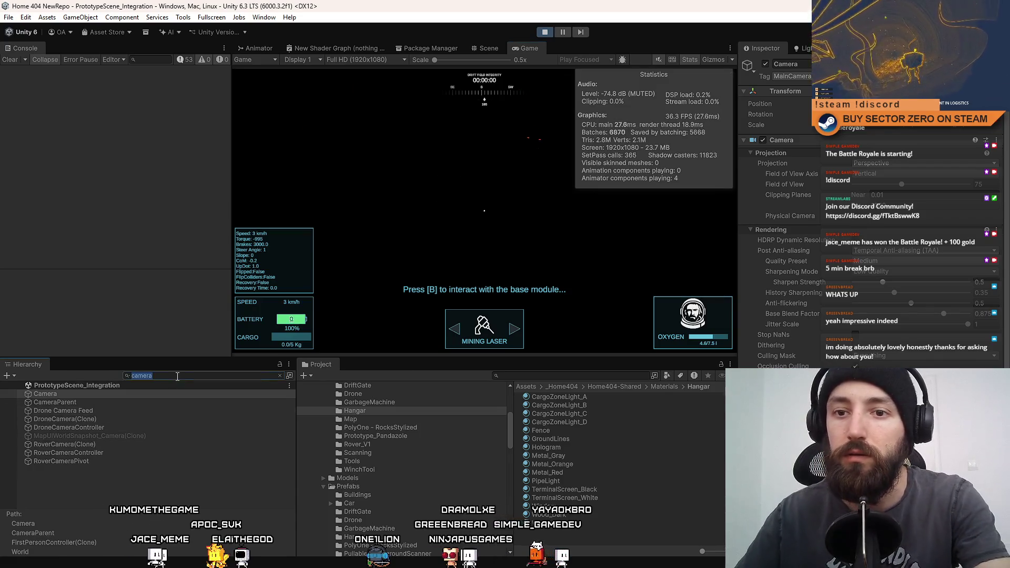
{"action": "key", "text": "BackSpace"}
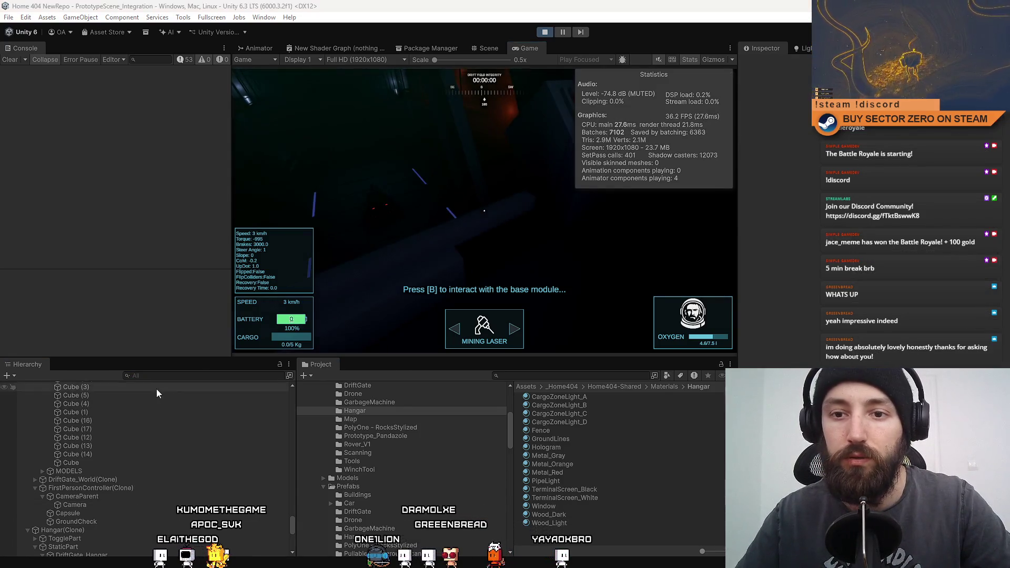
{"action": "type", "text": "camera"}
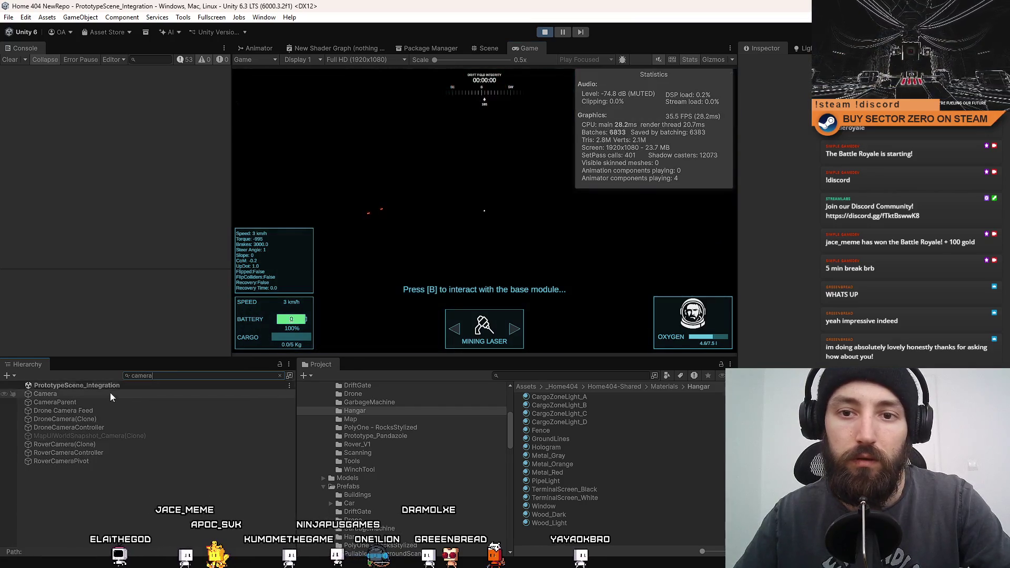
{"action": "left_click", "coordinate": [110, 394]}
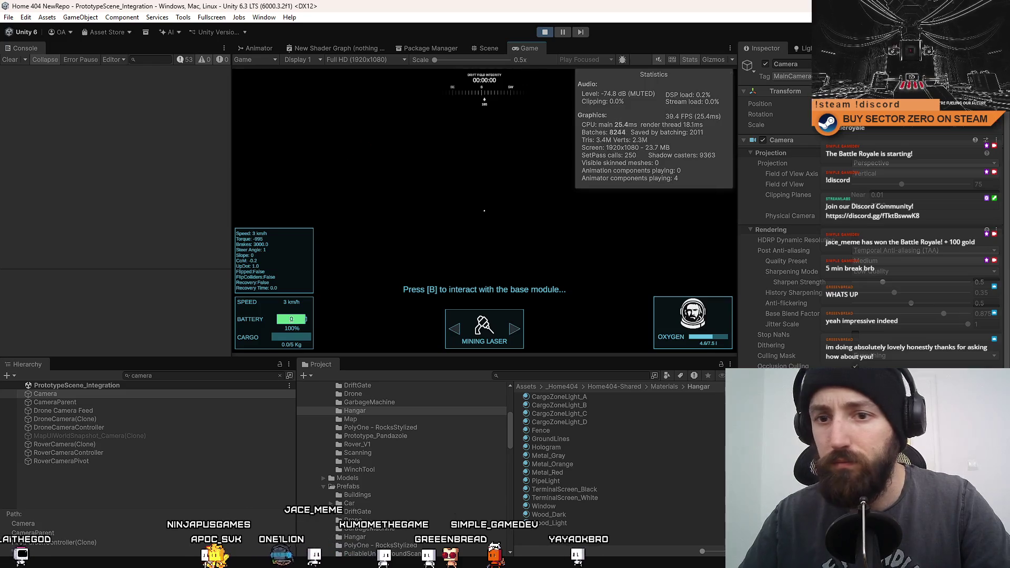
{"action": "left_click", "coordinate": [279, 375]}
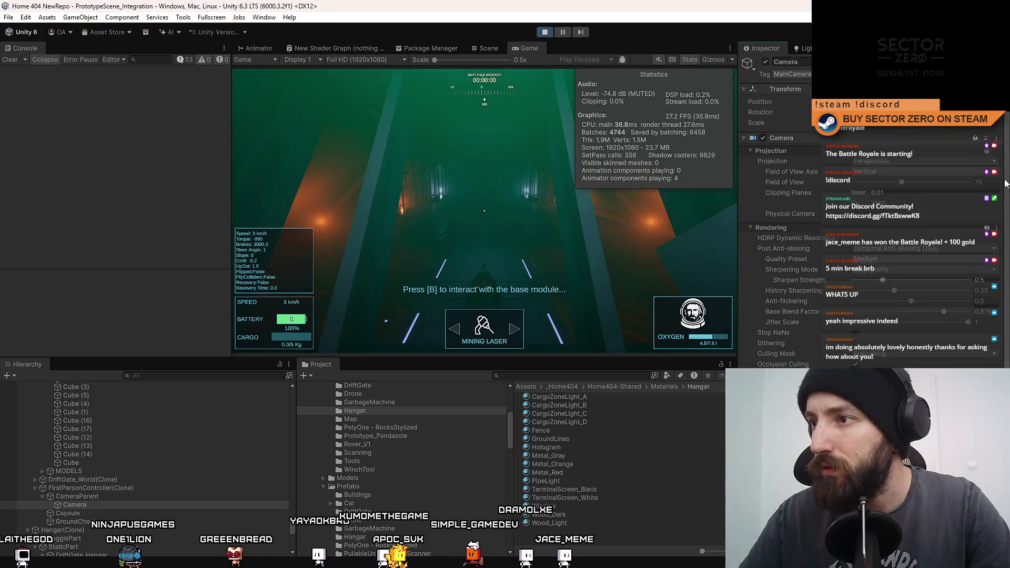
- Set the camera's Quality Preset to Medium
{"action": "scroll", "coordinate": [1006, 210], "scroll_direction": "down", "scroll_amount": 3}
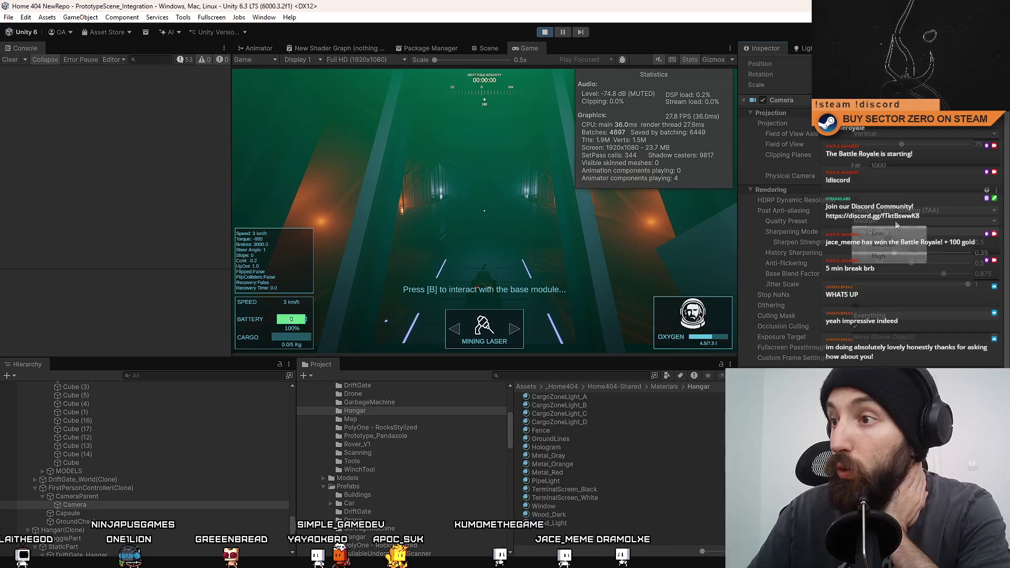
{"action": "left_click", "coordinate": [878, 256]}
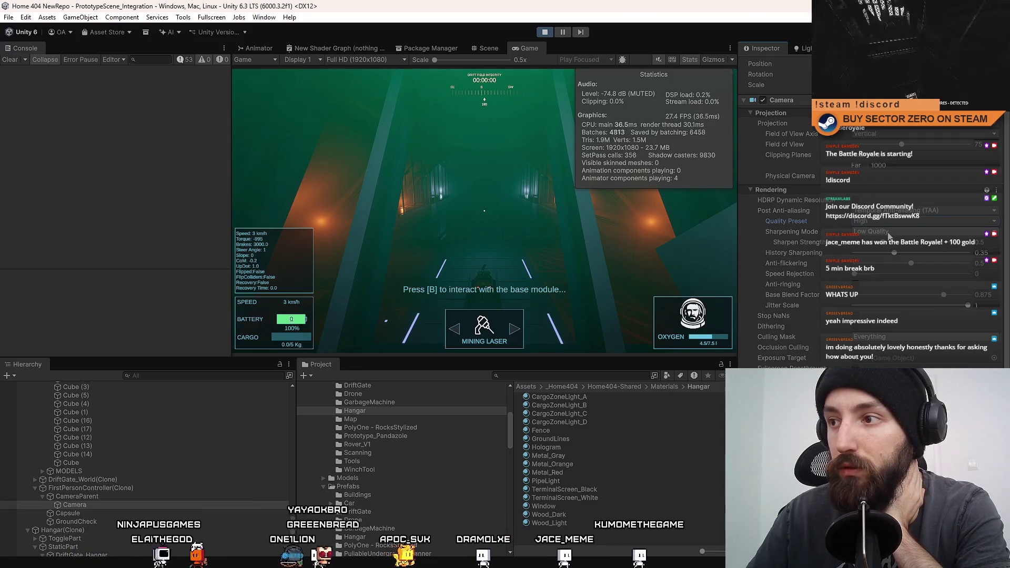
{"action": "left_click", "coordinate": [888, 232]}
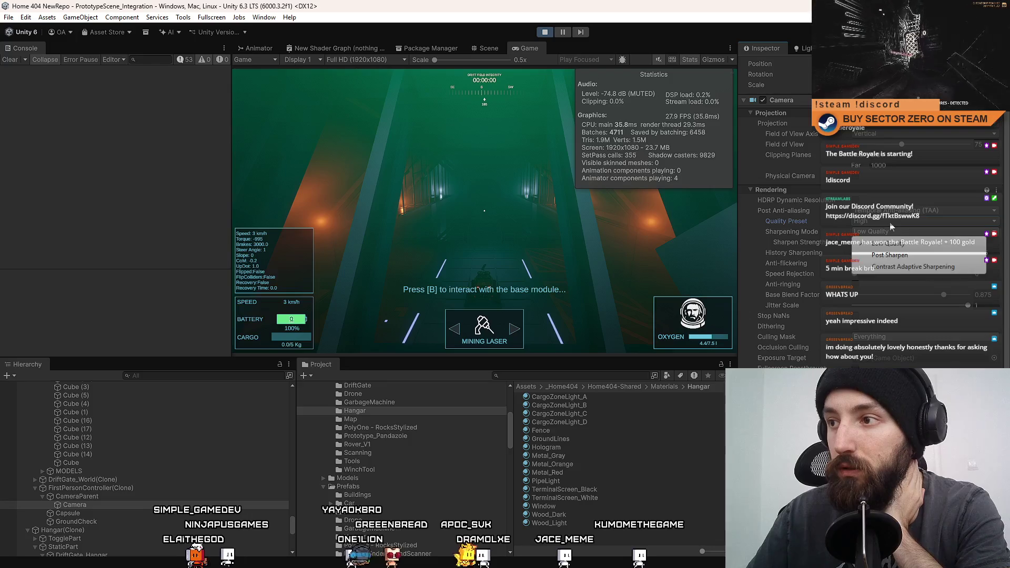
{"action": "left_click", "coordinate": [891, 227]}
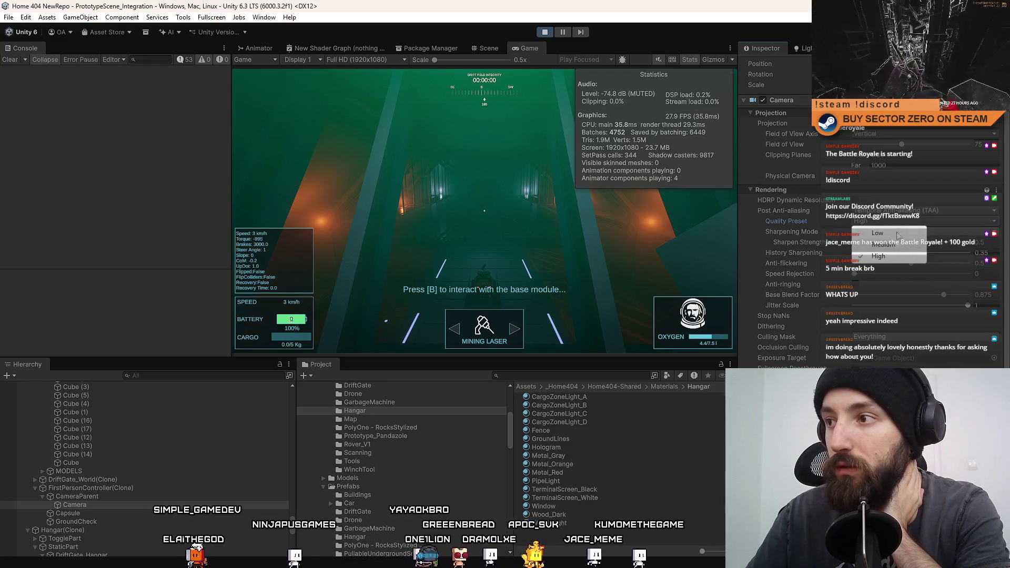
{"action": "left_click", "coordinate": [898, 245]}
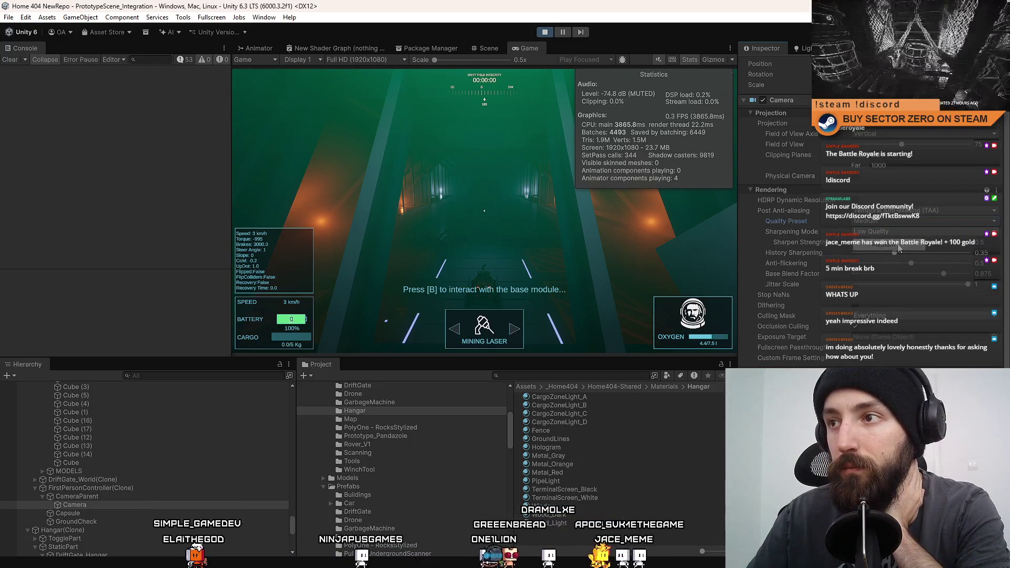
- Cycle Post Anti-aliasing through None, FXAA and SMAA, ending on TAA
{"action": "left_click", "coordinate": [883, 213]}
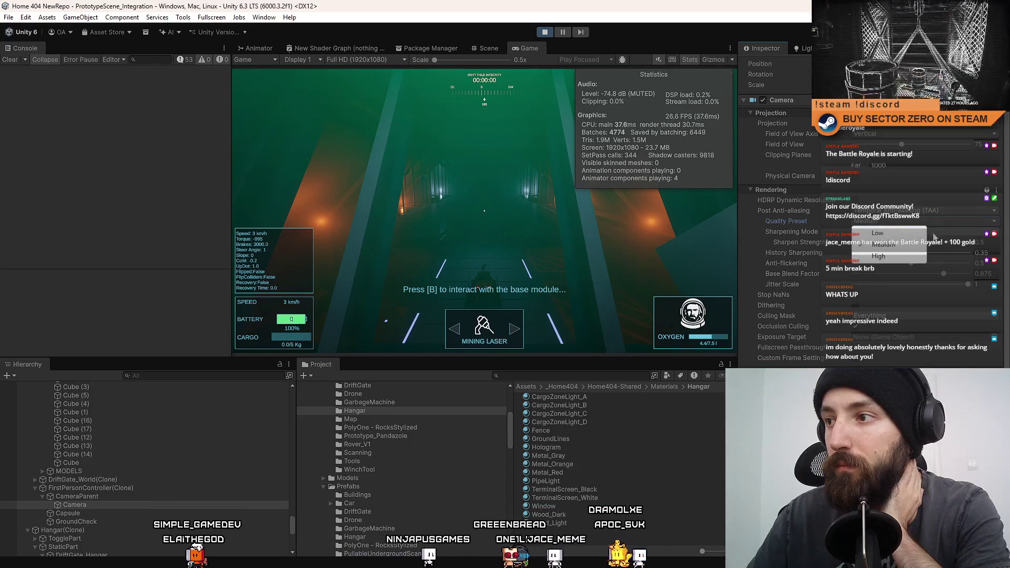
{"action": "left_click", "coordinate": [896, 223]}
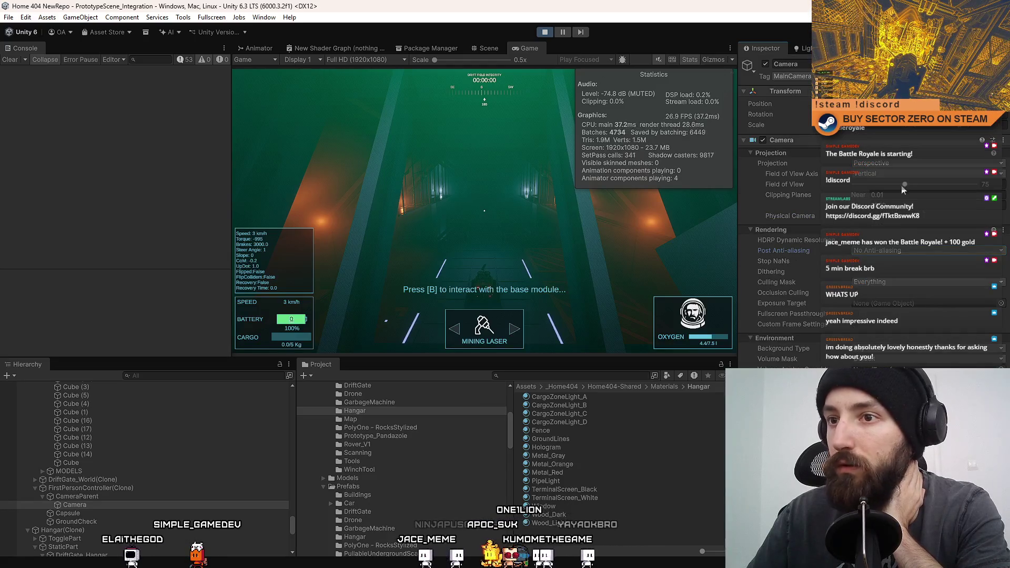
{"action": "left_click", "coordinate": [888, 251]}
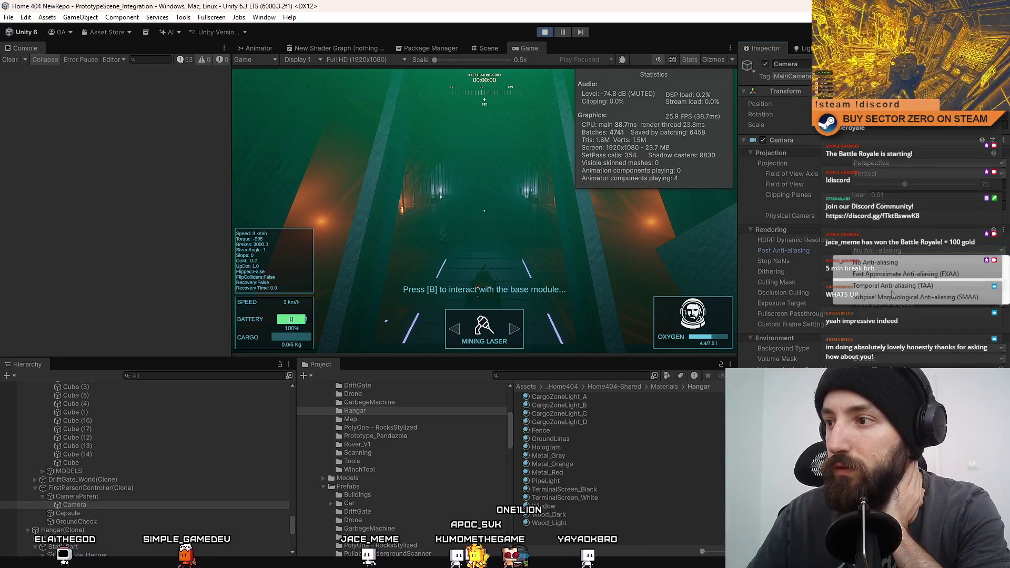
{"action": "left_click", "coordinate": [912, 275]}
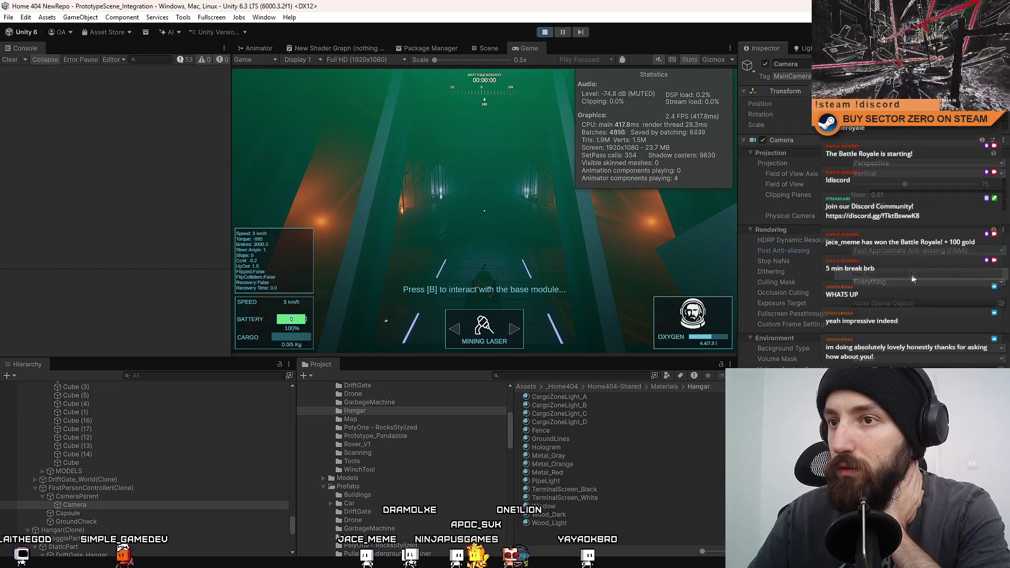
{"action": "left_click", "coordinate": [913, 251]}
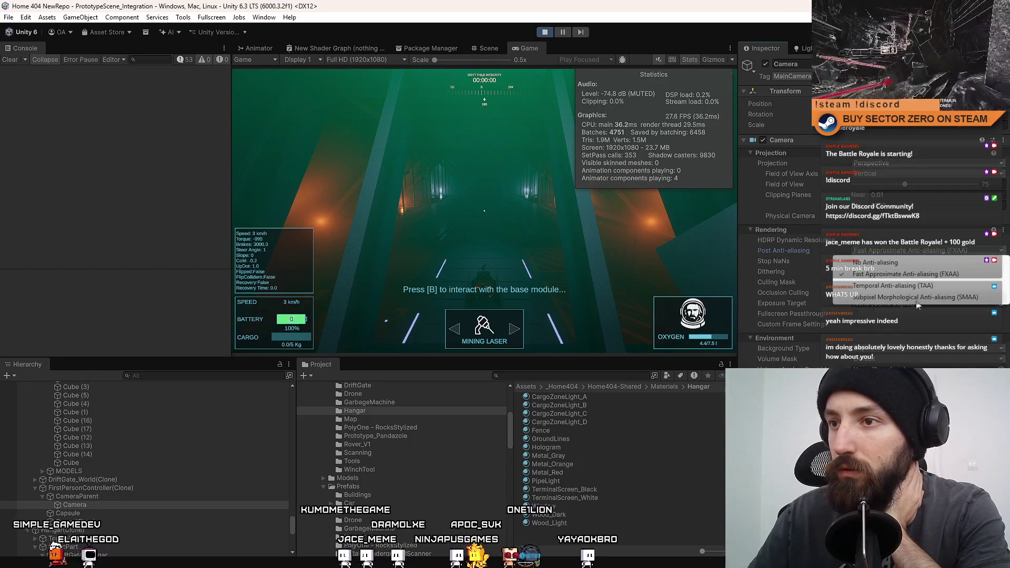
{"action": "left_click", "coordinate": [916, 302]}
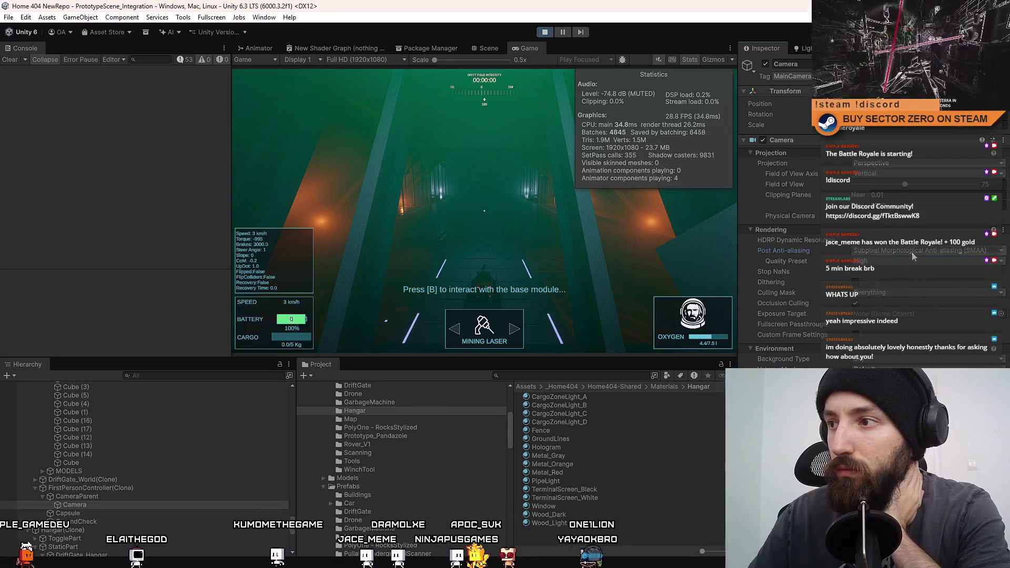
{"action": "left_click", "coordinate": [910, 252]}
{"action": "left_click", "coordinate": [910, 289]}
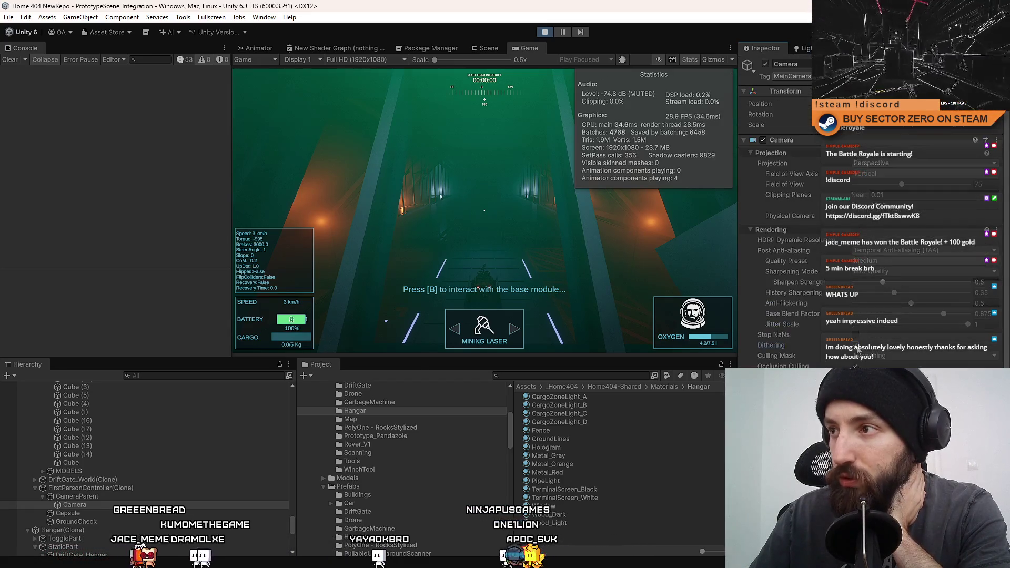
{"action": "left_click", "coordinate": [858, 219]}
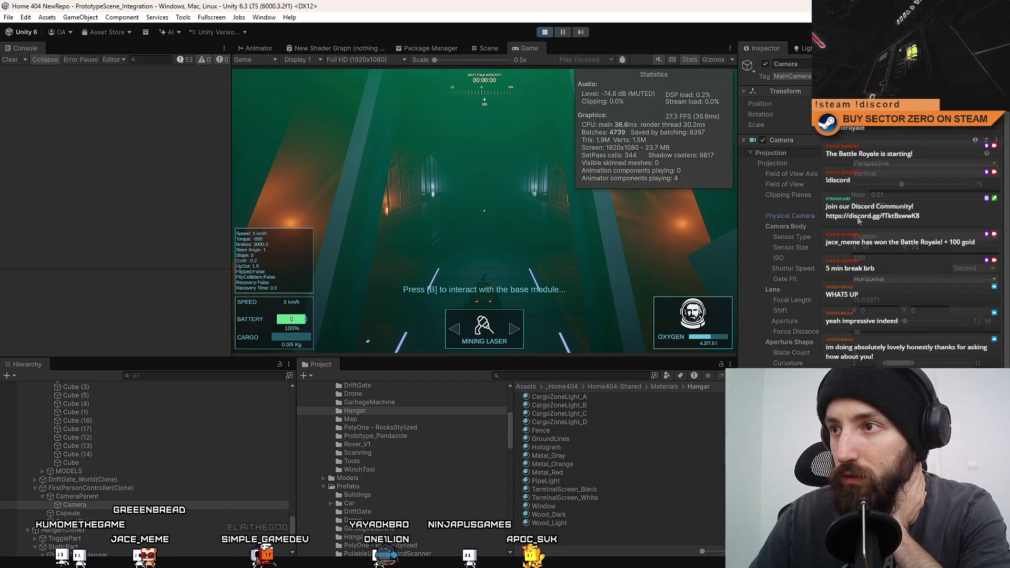
{"action": "left_click", "coordinate": [858, 220]}
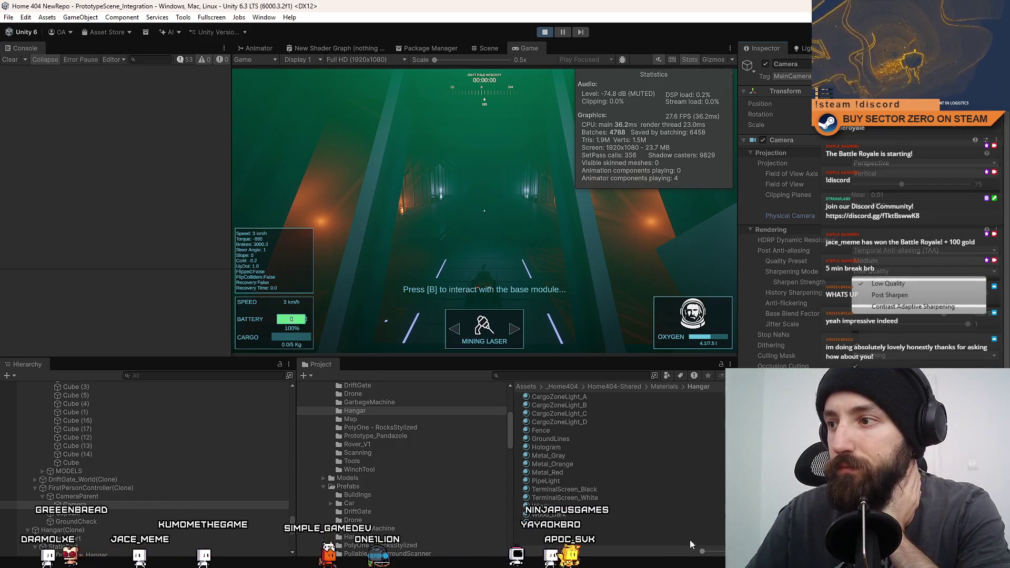
{"action": "left_click", "coordinate": [690, 59]}
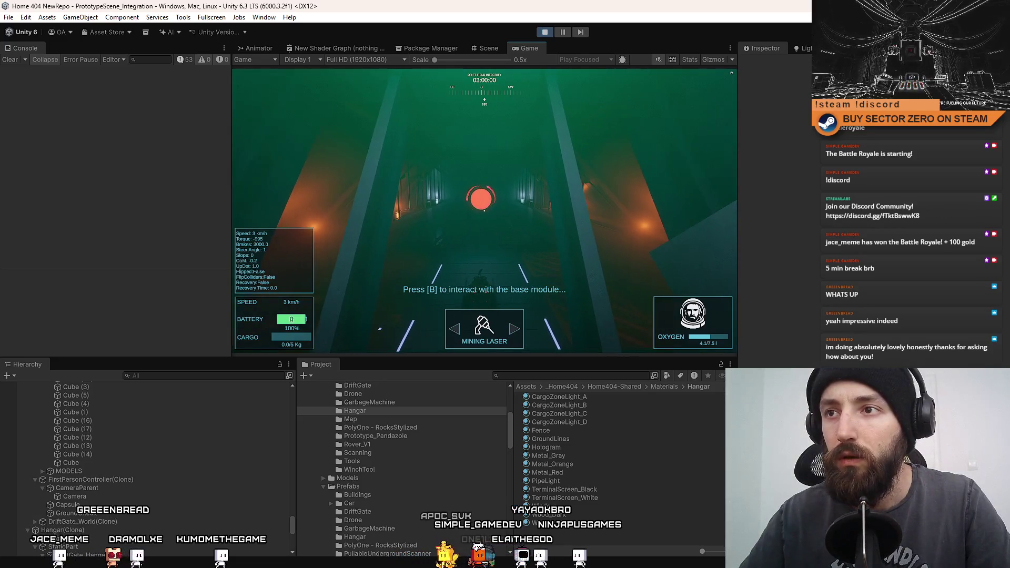
{"action": "left_click", "coordinate": [694, 57]}
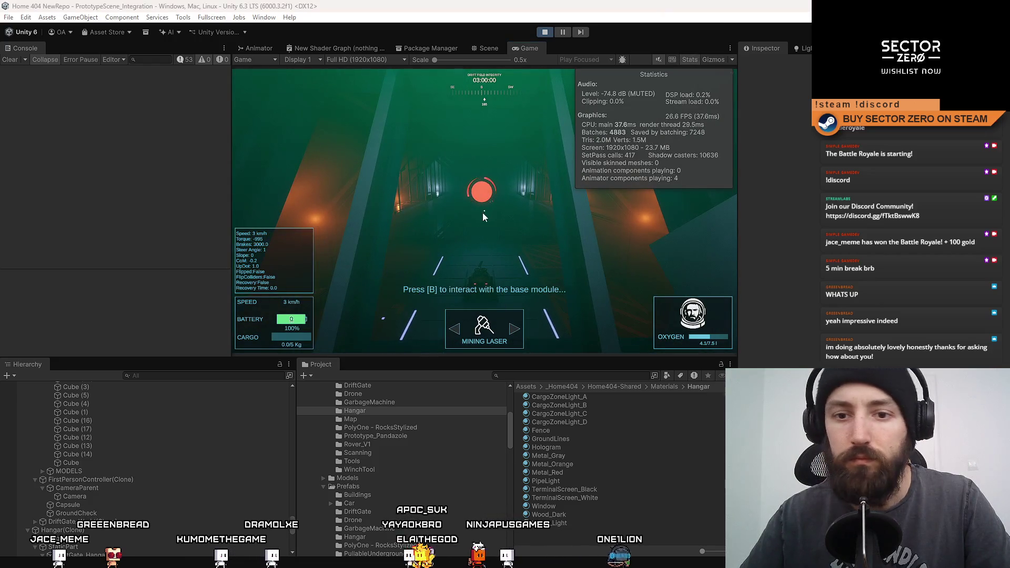
{"action": "left_click", "coordinate": [215, 453]}
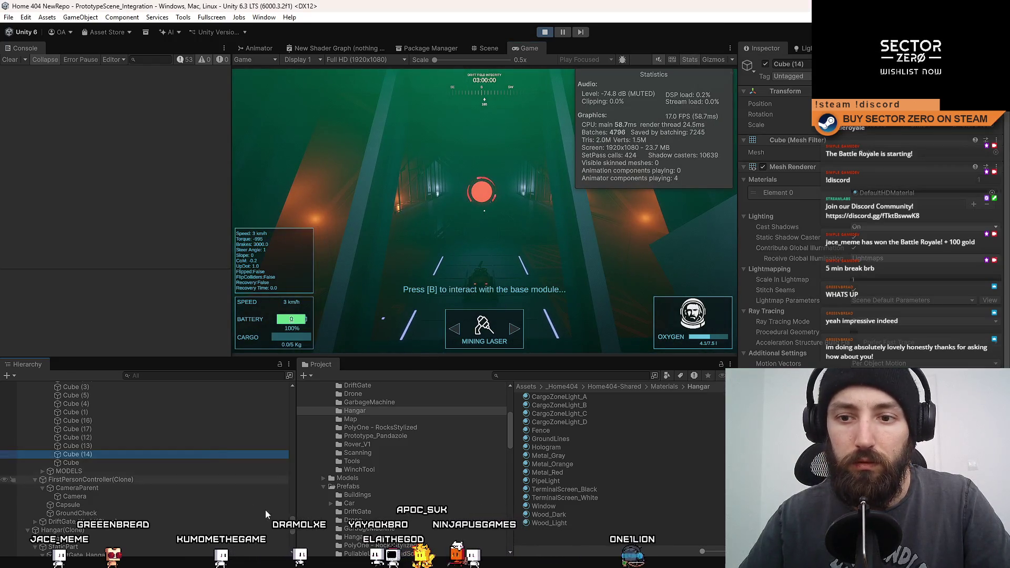
- In the Scene view, select DriftGate_Effect_Sphere and frame it with F
{"action": "left_click", "coordinate": [488, 50]}
{"action": "left_click", "coordinate": [556, 208]}
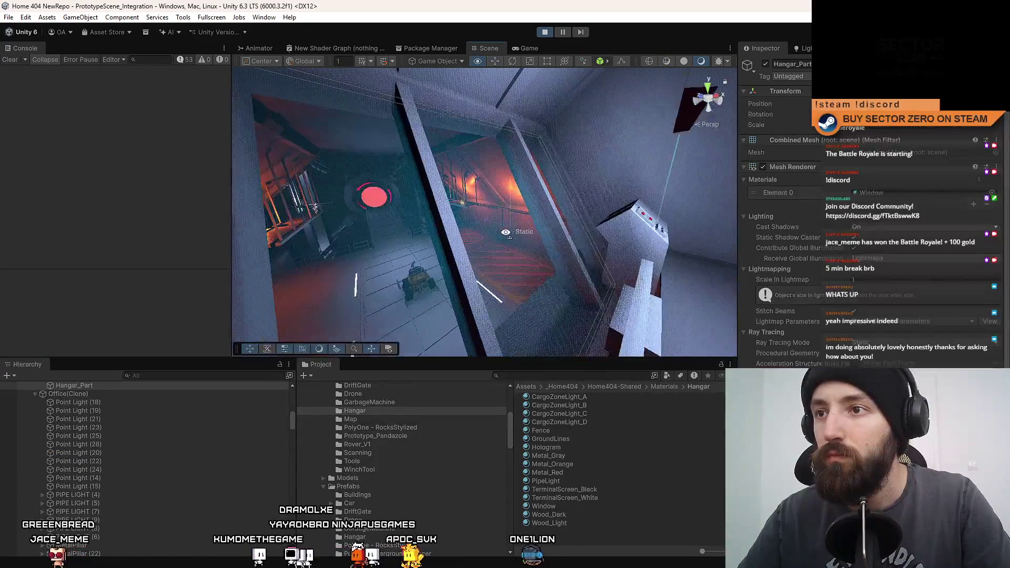
{"action": "left_click_drag", "start_coordinate": [509, 236], "coordinate": [786, 204]}
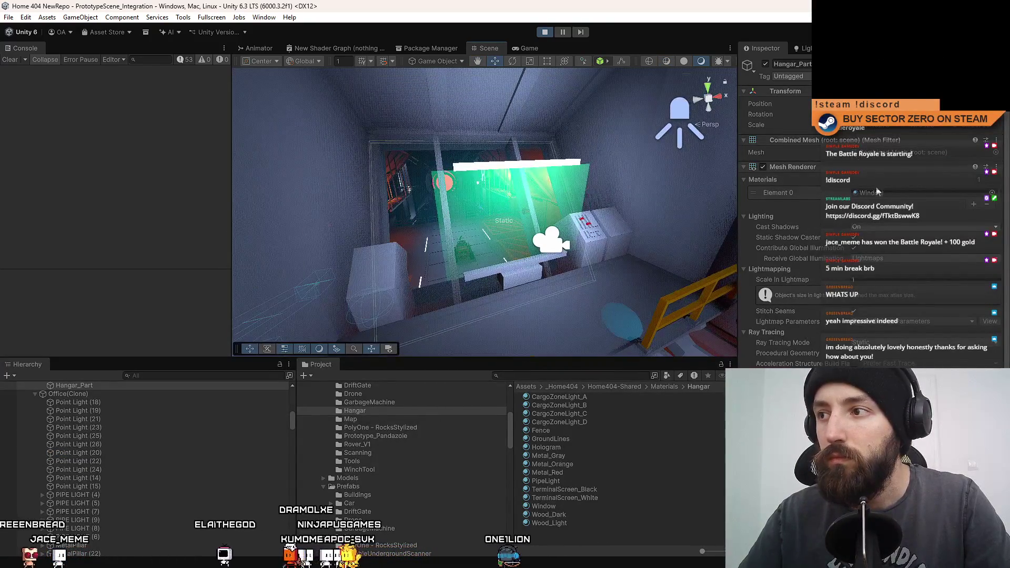
{"action": "left_click", "coordinate": [445, 183]}
{"action": "key", "text": "f"}
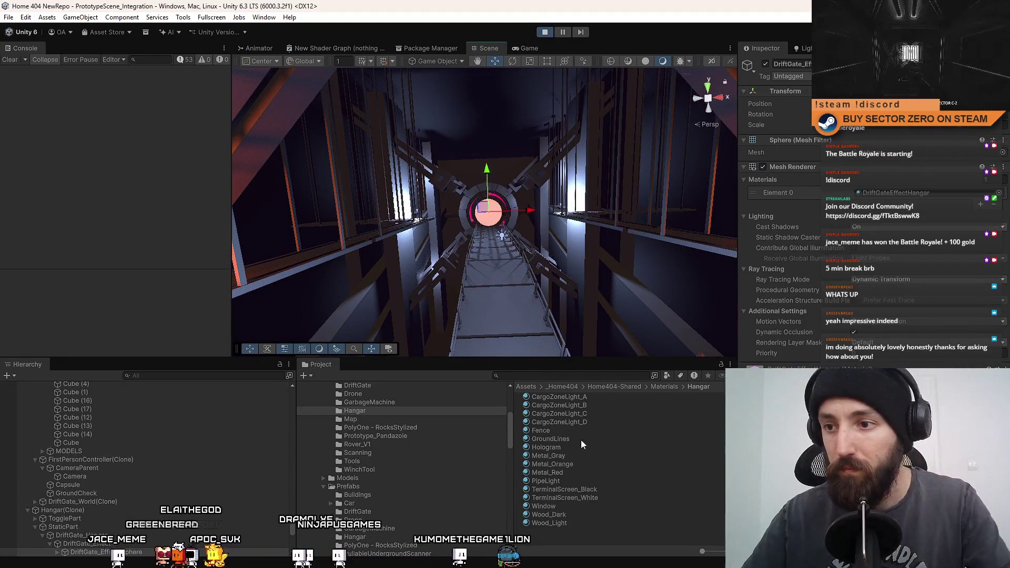
- Ping and inspect the sphere's DriftGateEffectHangar material, then return to the running game
{"action": "left_click", "coordinate": [910, 195]}
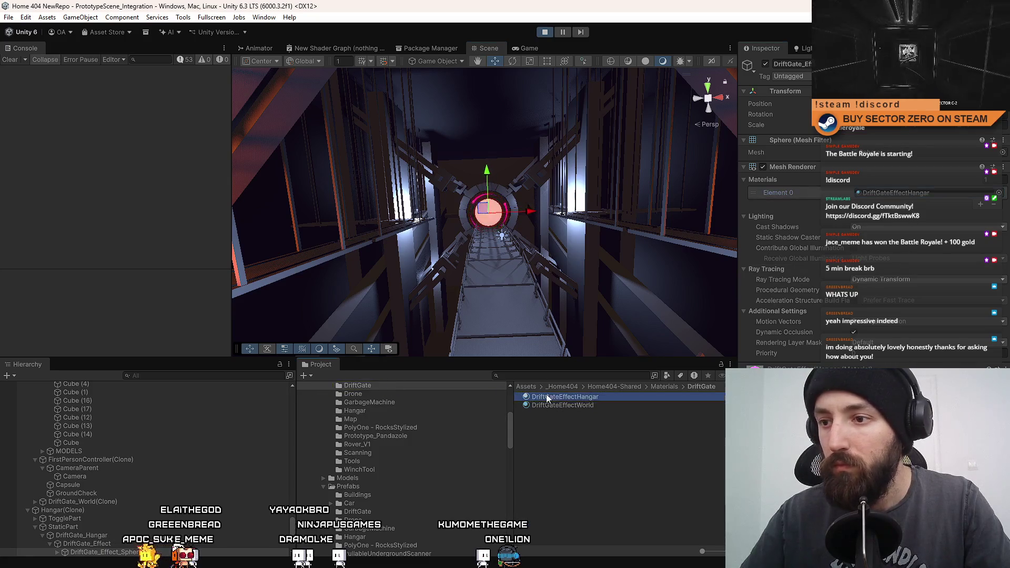
{"action": "left_click", "coordinate": [545, 397]}
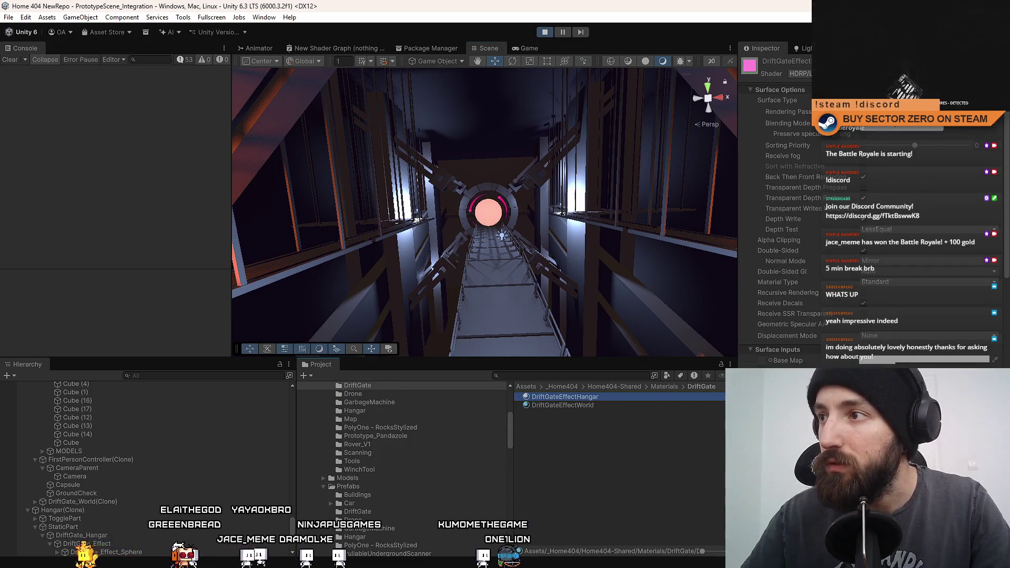
{"action": "left_click", "coordinate": [651, 456]}
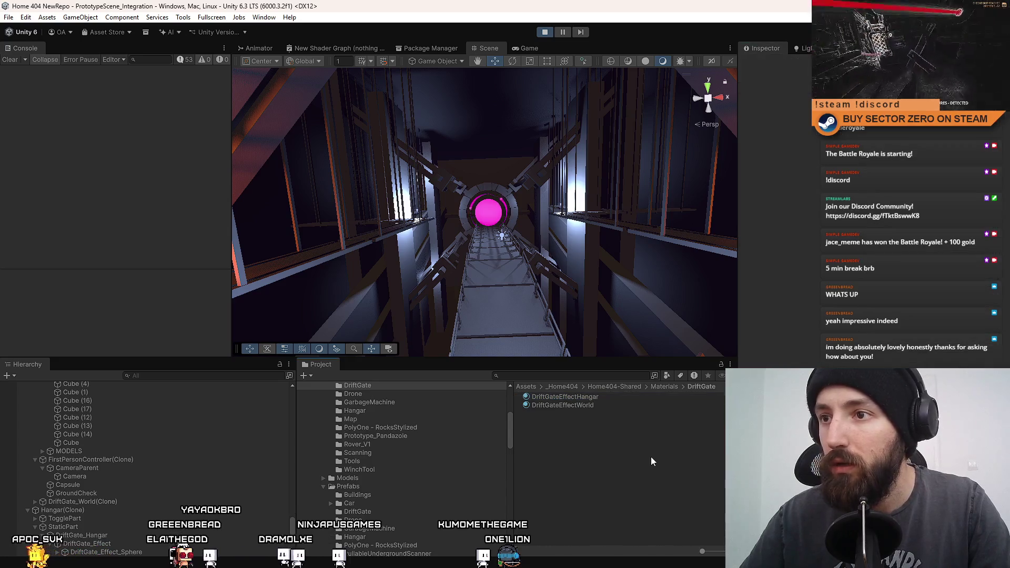
{"action": "left_click", "coordinate": [536, 47]}
{"action": "left_click", "coordinate": [535, 106]}
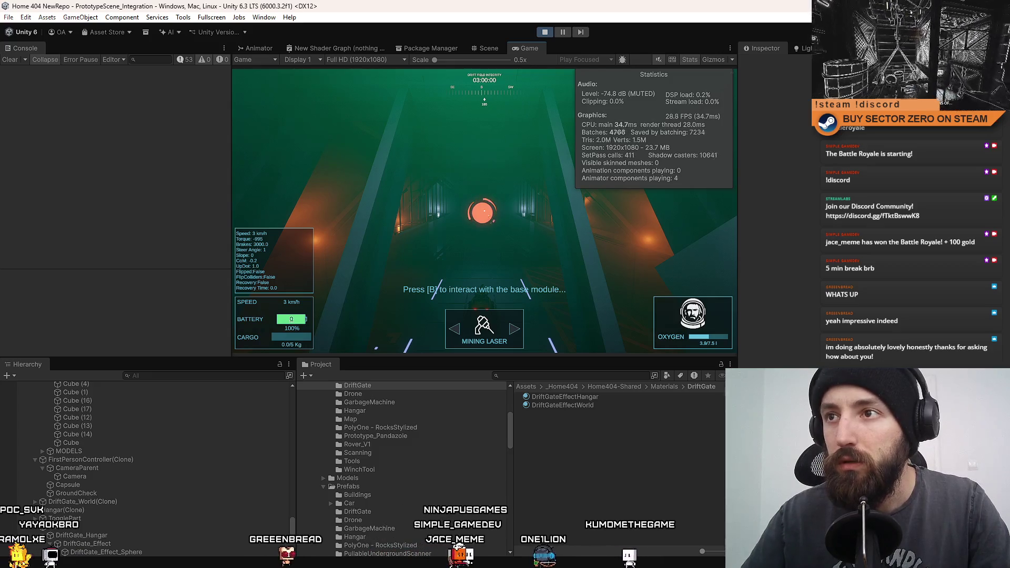
- Toggle Hangar_Part off, on and off again to compare game performance
{"action": "left_click", "coordinate": [486, 47]}
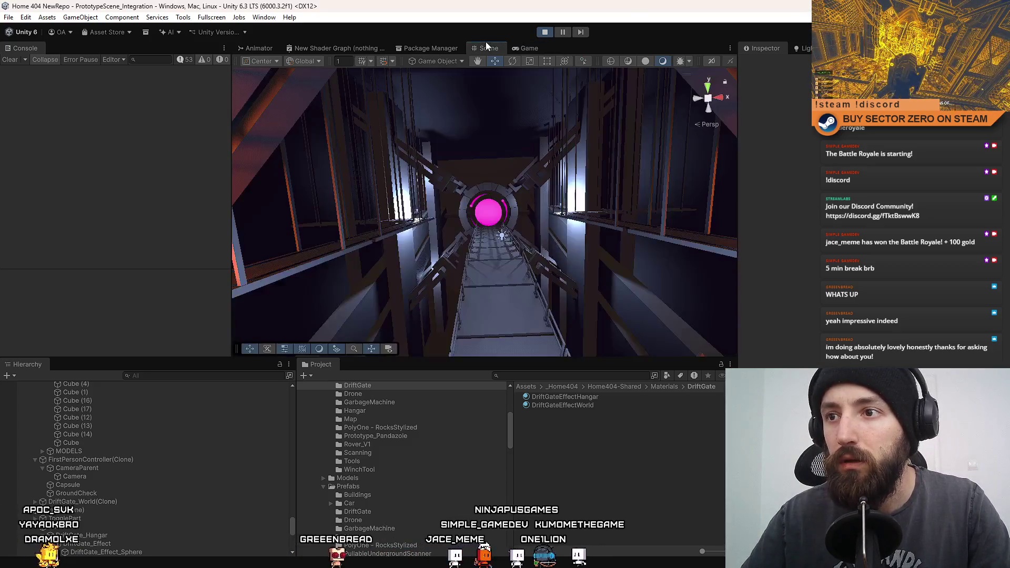
{"action": "left_click", "coordinate": [443, 186]}
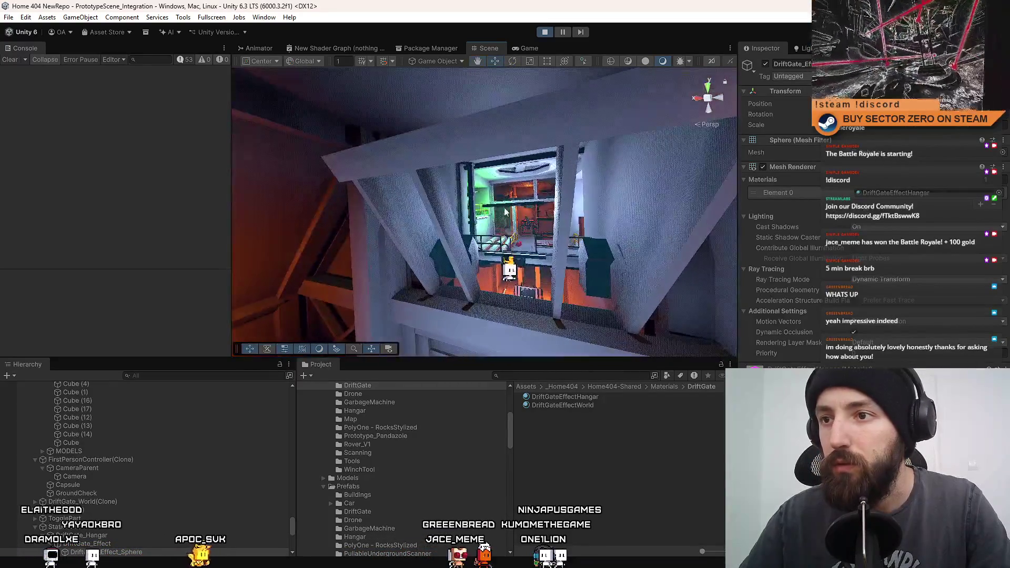
{"action": "left_click", "coordinate": [636, 210]}
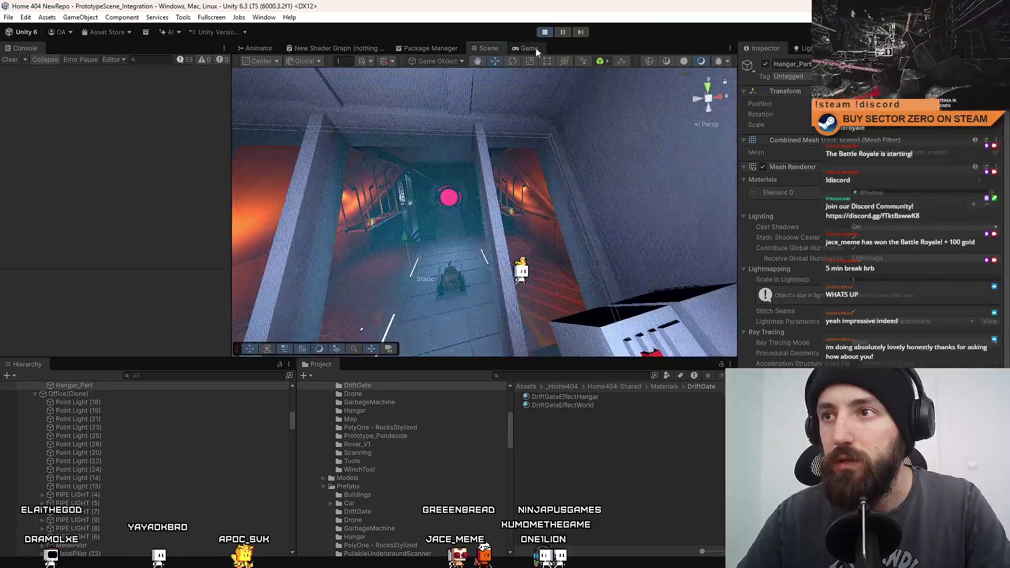
{"action": "left_click", "coordinate": [527, 48]}
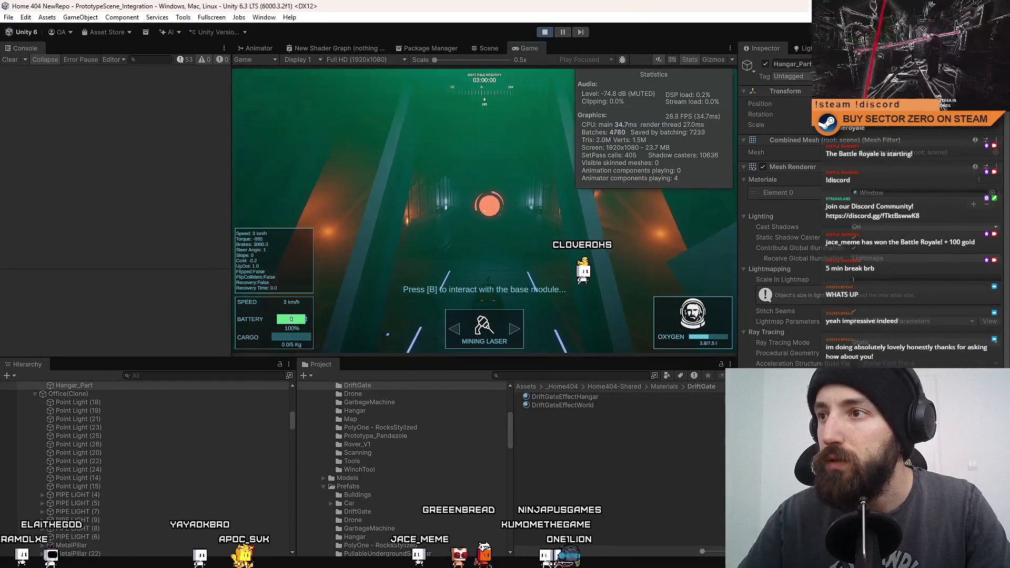
{"action": "left_click", "coordinate": [766, 63]}
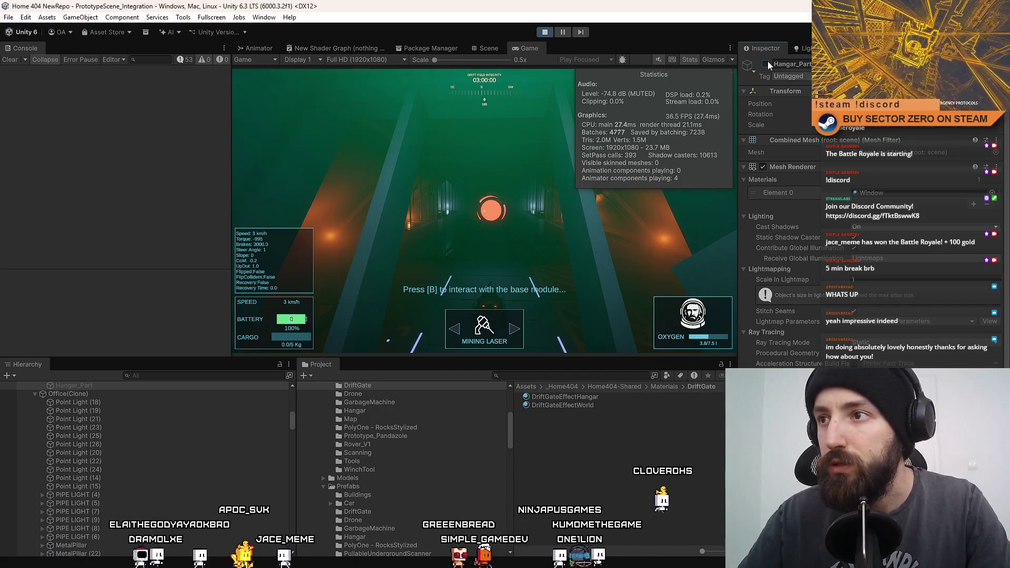
{"action": "left_click", "coordinate": [766, 63]}
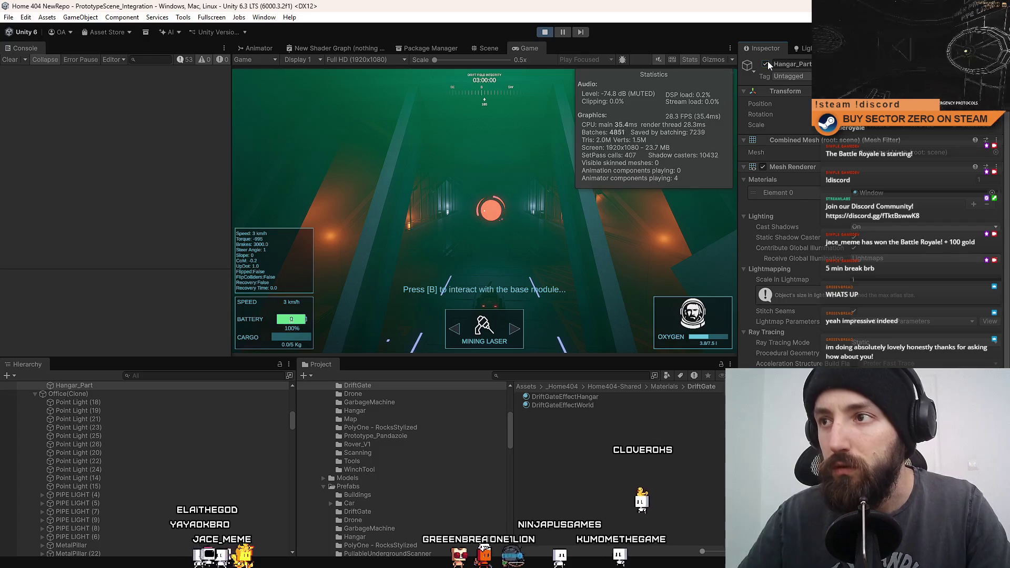
{"action": "left_click", "coordinate": [767, 63]}
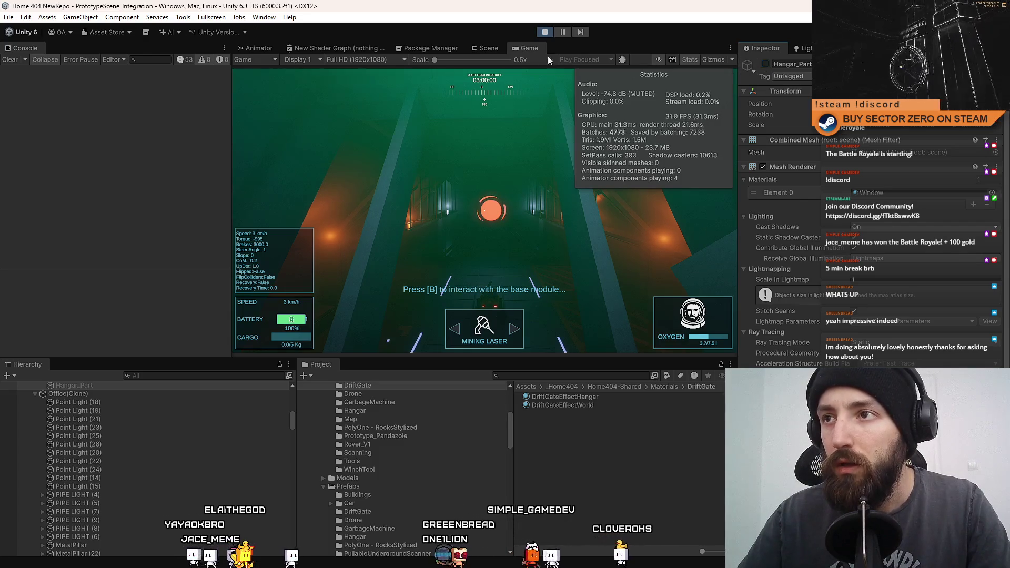
- Disable the green hologram panel, check the game statistics, and restart Play mode
{"action": "left_click", "coordinate": [491, 49]}
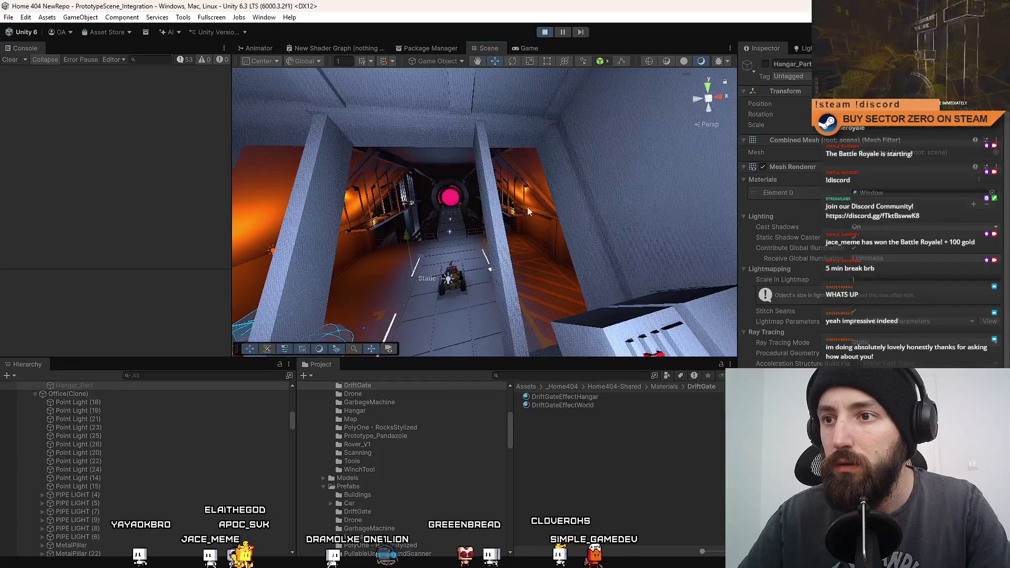
{"action": "left_click", "coordinate": [474, 237]}
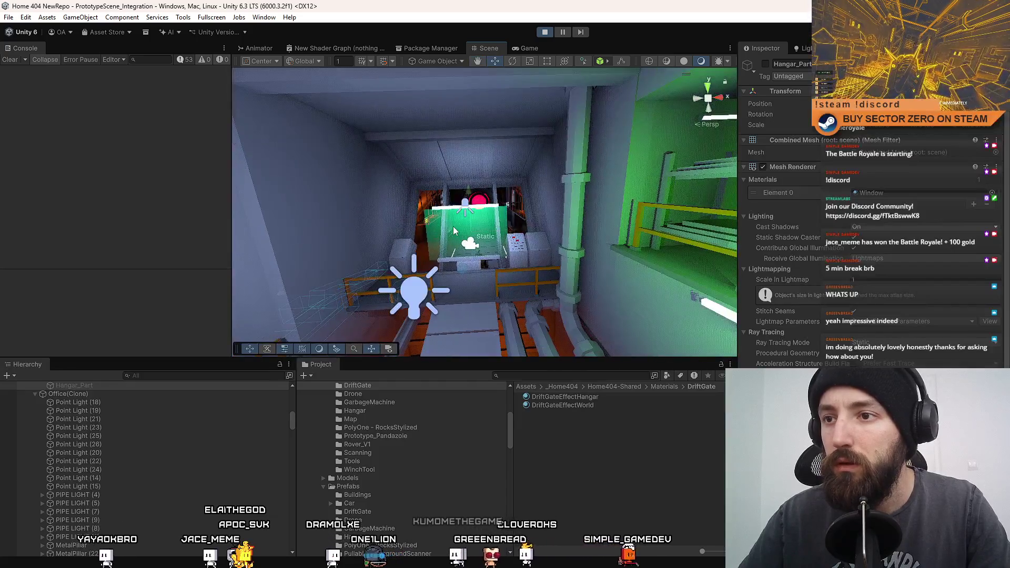
{"action": "left_click", "coordinate": [765, 64]}
{"action": "left_click", "coordinate": [607, 439]}
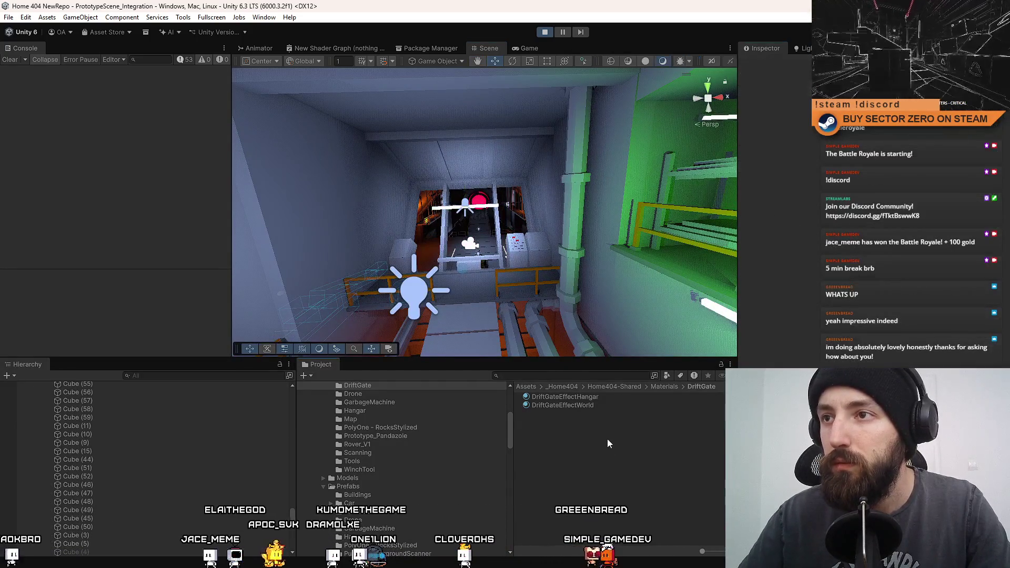
{"action": "left_click", "coordinate": [528, 49]}
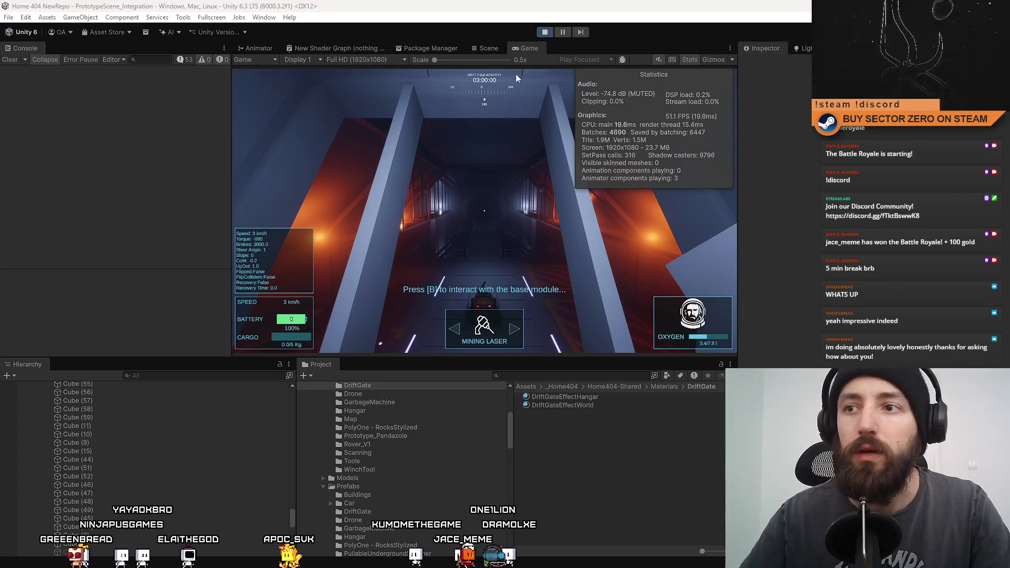
{"action": "left_click", "coordinate": [546, 32]}
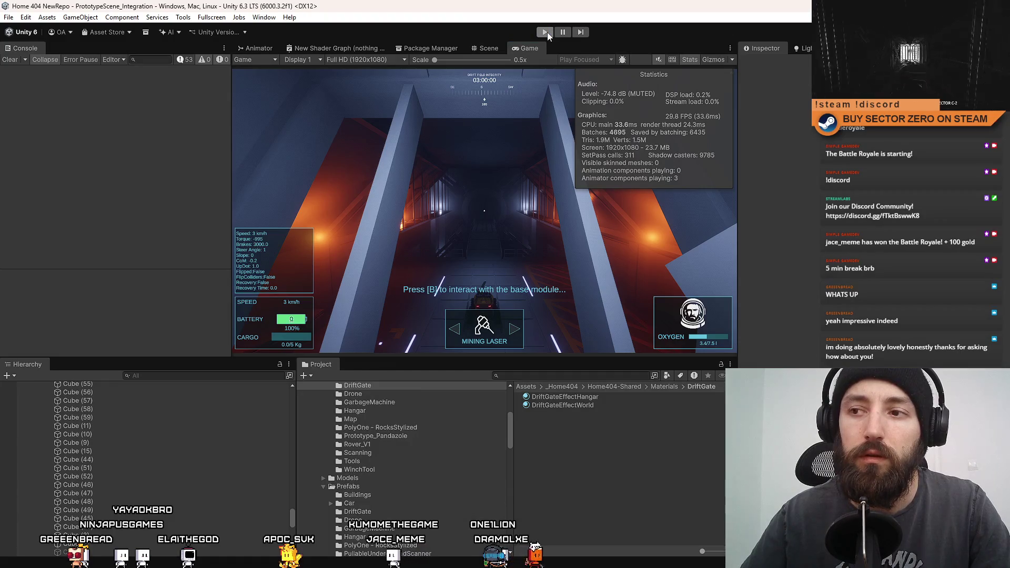
{"action": "left_click", "coordinate": [547, 33]}
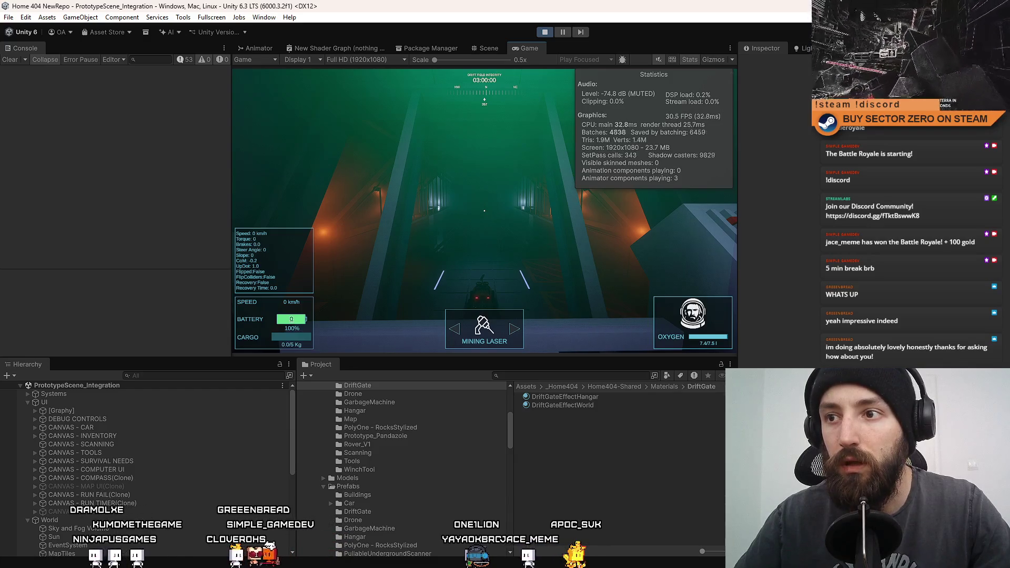
- Frame the office window and open its Window material settings
{"action": "left_click", "coordinate": [485, 48]}
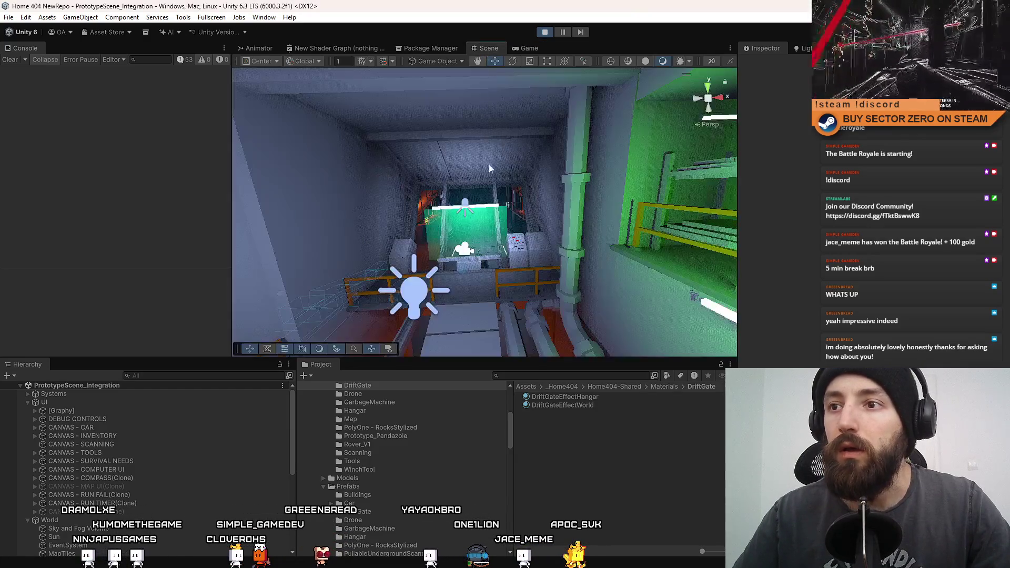
{"action": "key", "text": "f"}
{"action": "left_click", "coordinate": [503, 194]}
{"action": "key", "text": "f"}
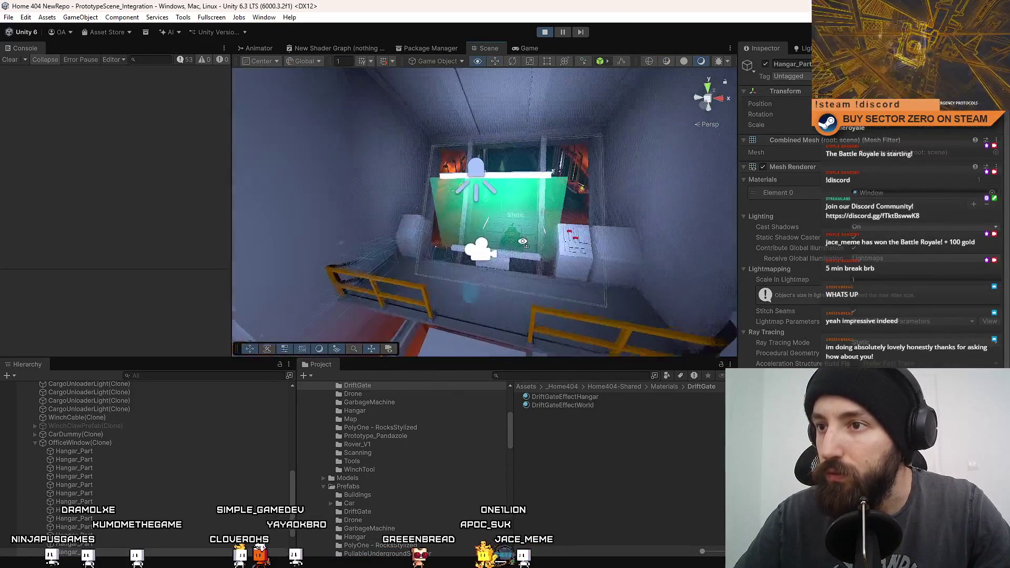
{"action": "left_click", "coordinate": [871, 193]}
{"action": "double_click", "coordinate": [871, 192]}
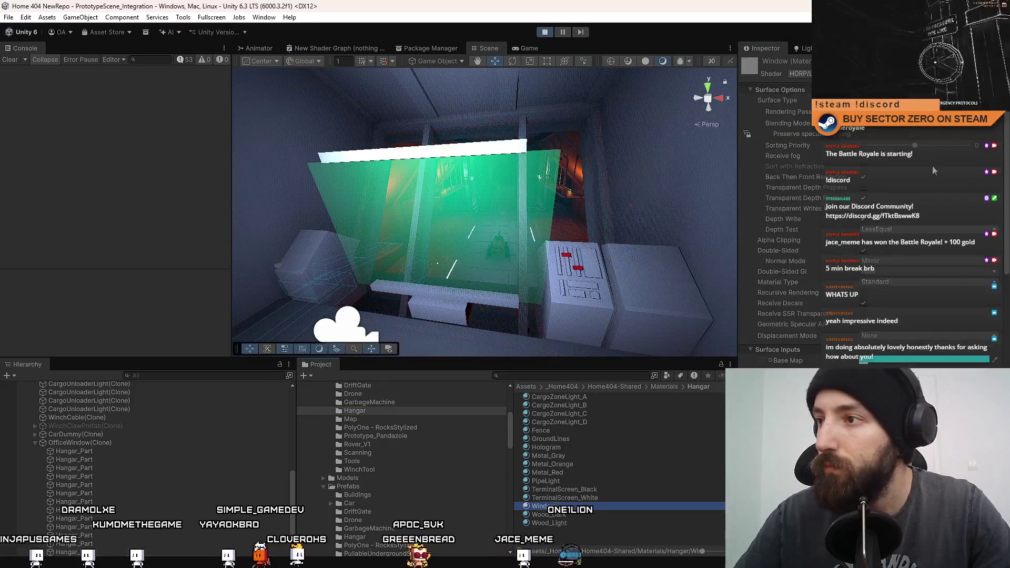
- Check the Blending Mode options of the Window and Hologram materials, then view game stats
{"action": "left_click", "coordinate": [892, 127]}
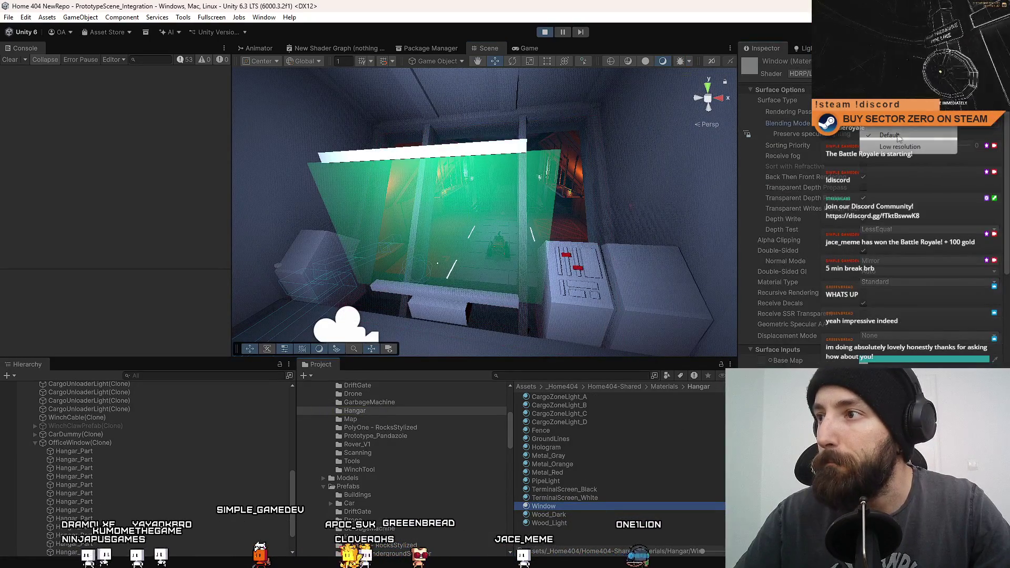
{"action": "left_click", "coordinate": [906, 154]}
{"action": "key", "text": "ctrl+z"}
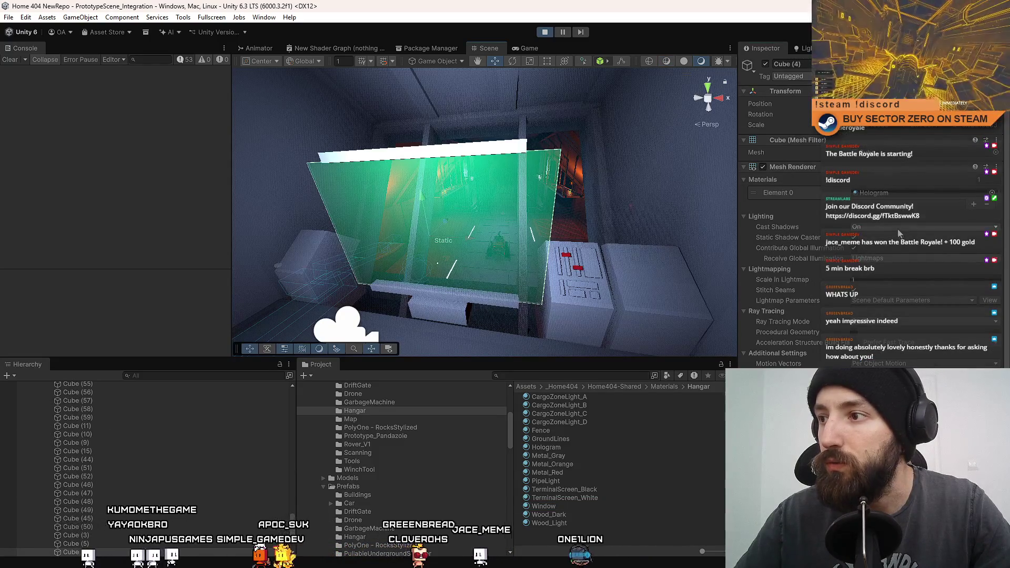
{"action": "left_click", "coordinate": [873, 193]}
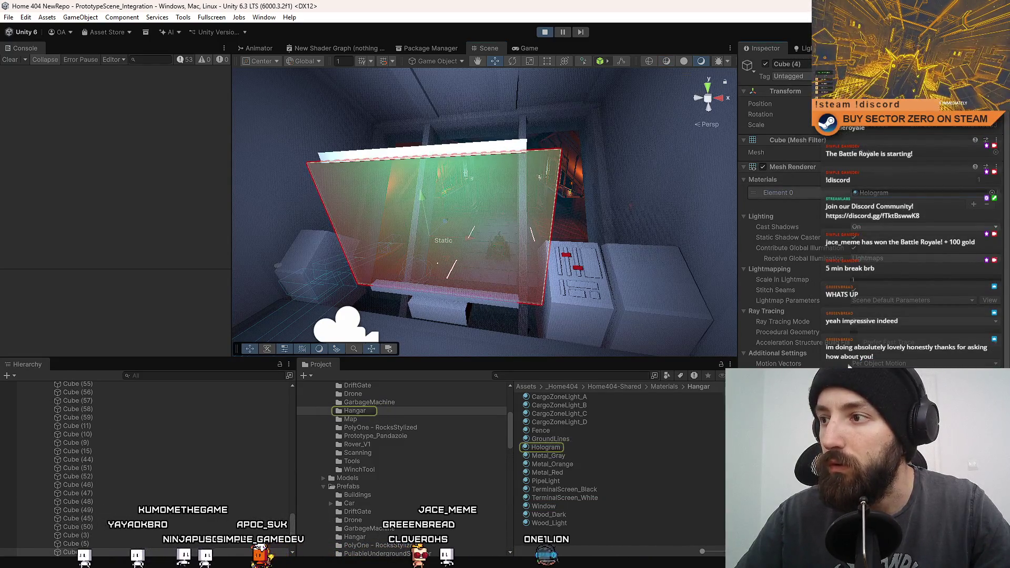
{"action": "left_click", "coordinate": [538, 447]}
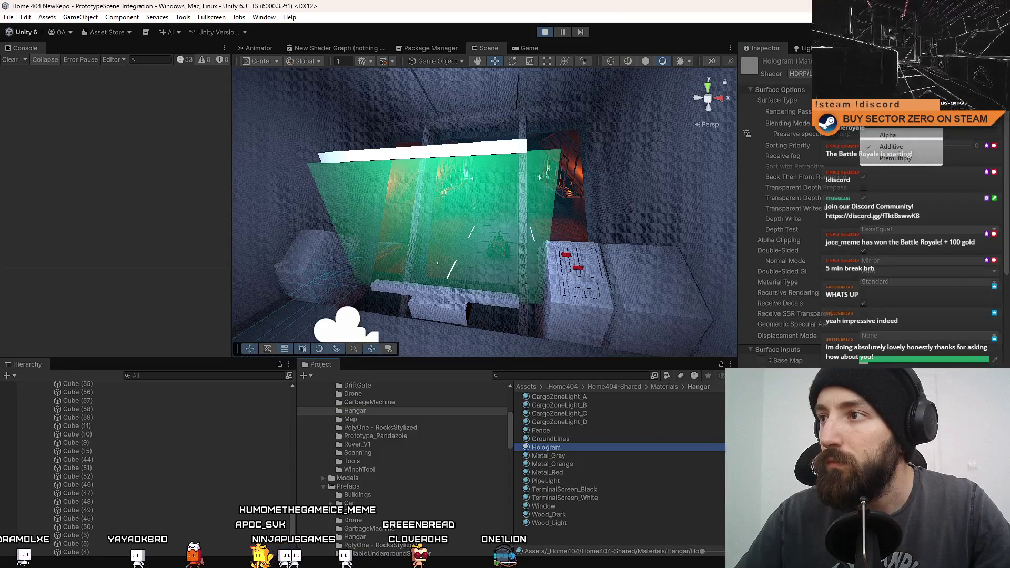
{"action": "left_click", "coordinate": [540, 532]}
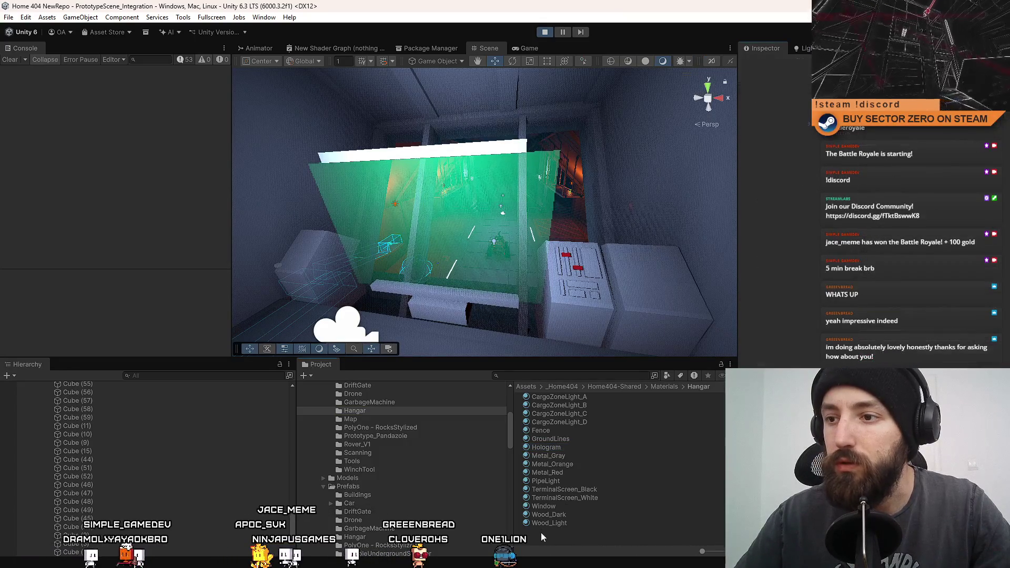
{"action": "left_click", "coordinate": [532, 52]}
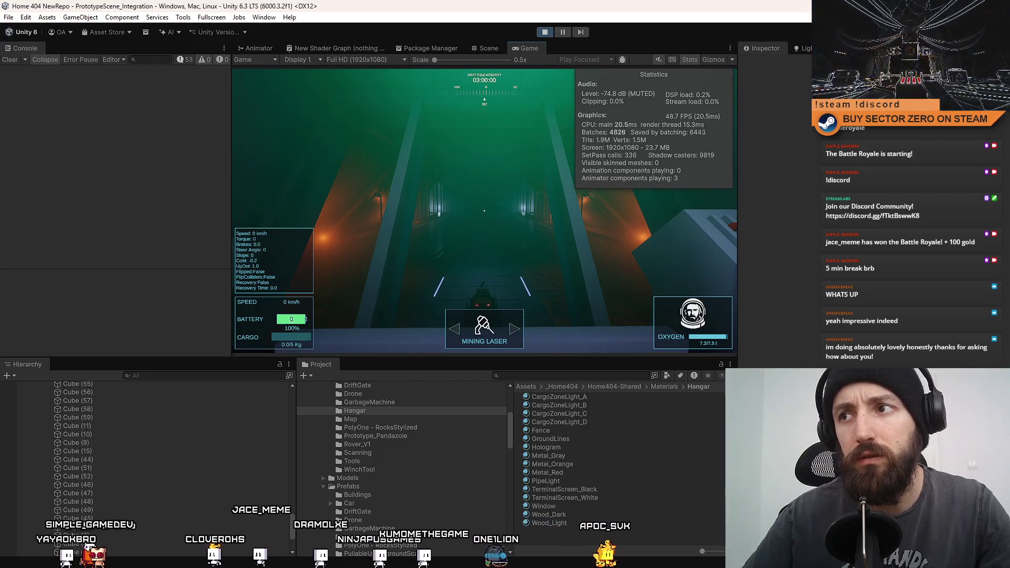
- Delete the green hologram panel and check the game statistics without it
{"action": "left_click", "coordinate": [481, 46]}
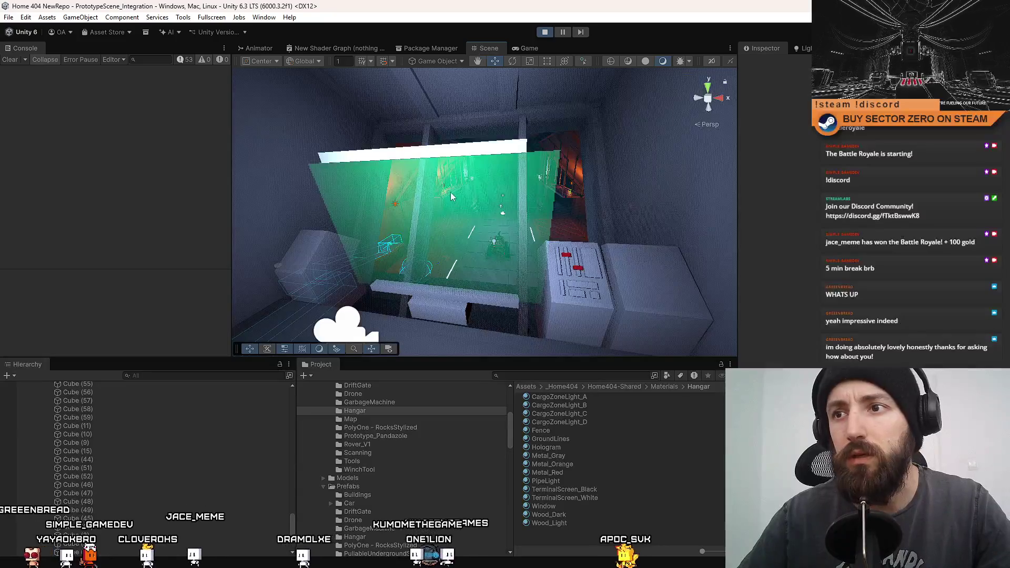
{"action": "key", "text": "f"}
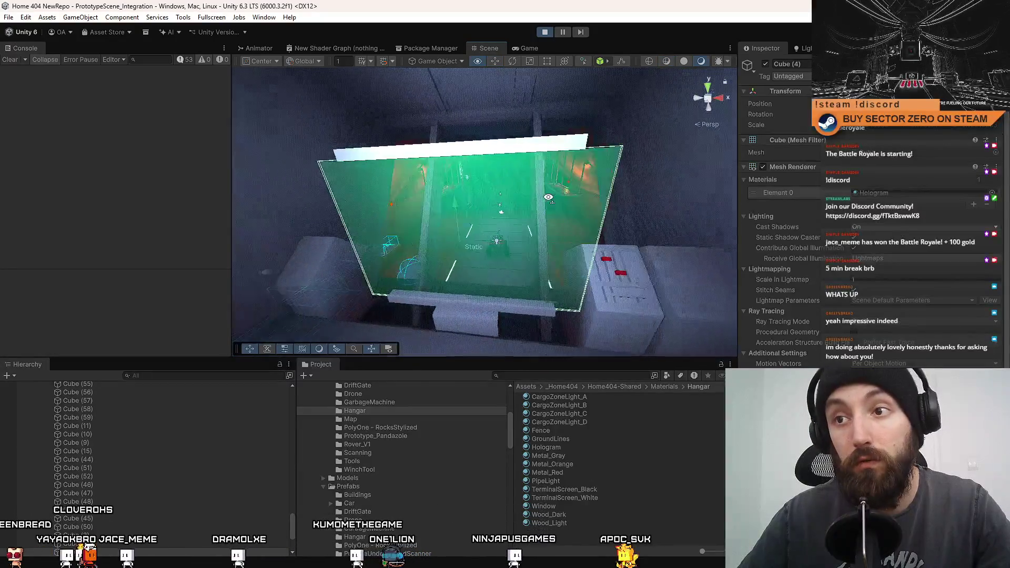
{"action": "key", "text": "Delete"}
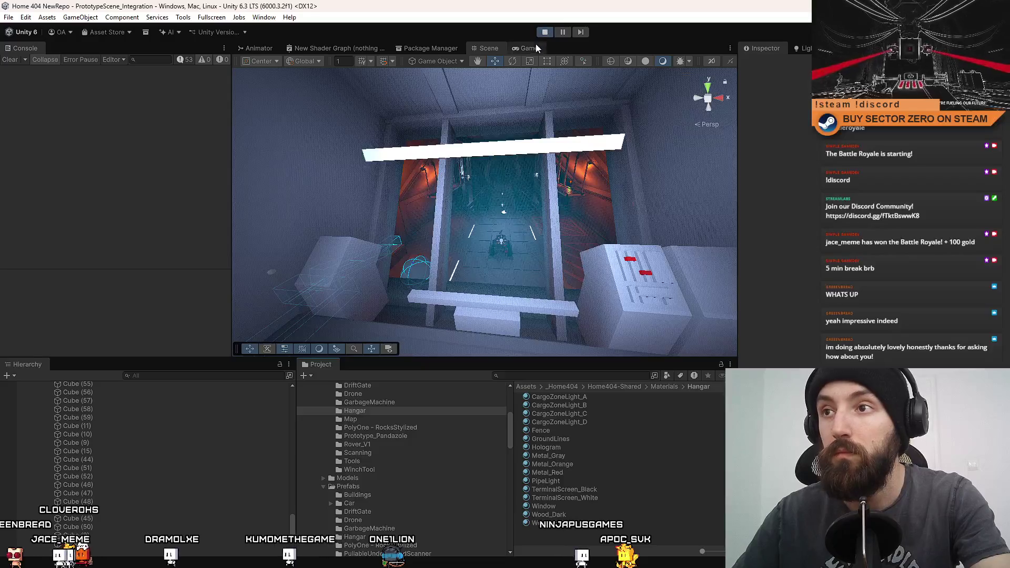
{"action": "left_click", "coordinate": [528, 48]}
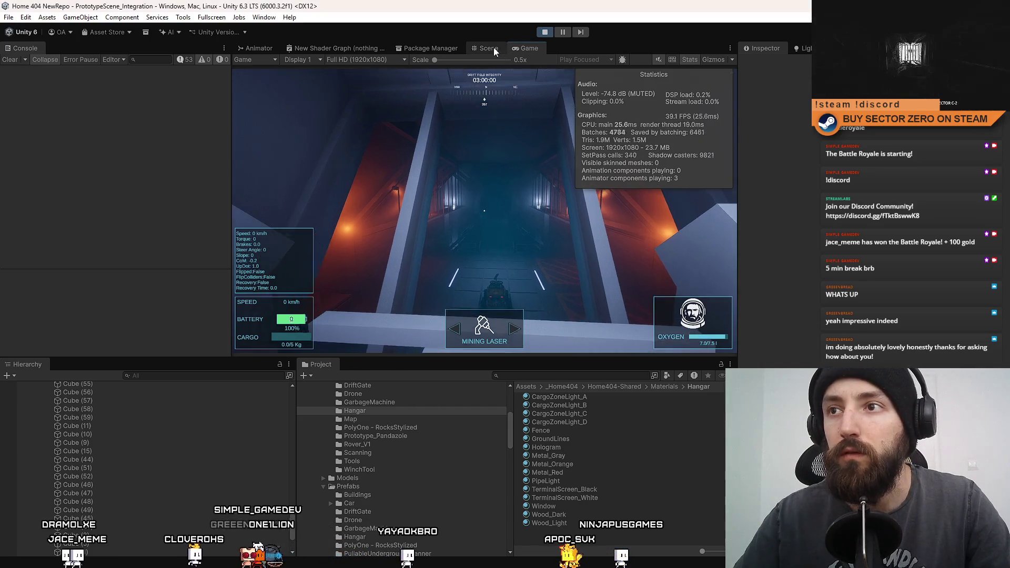
- Duplicate Hangar_Part into extra copies and compare the game statistics
{"action": "left_click", "coordinate": [492, 48]}
{"action": "left_click", "coordinate": [525, 175]}
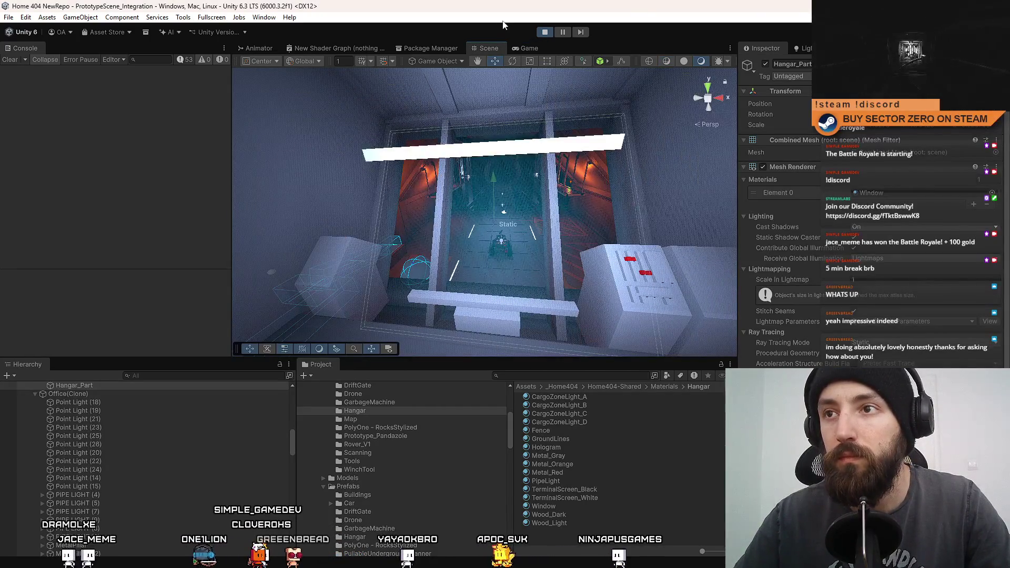
{"action": "left_click", "coordinate": [556, 543]}
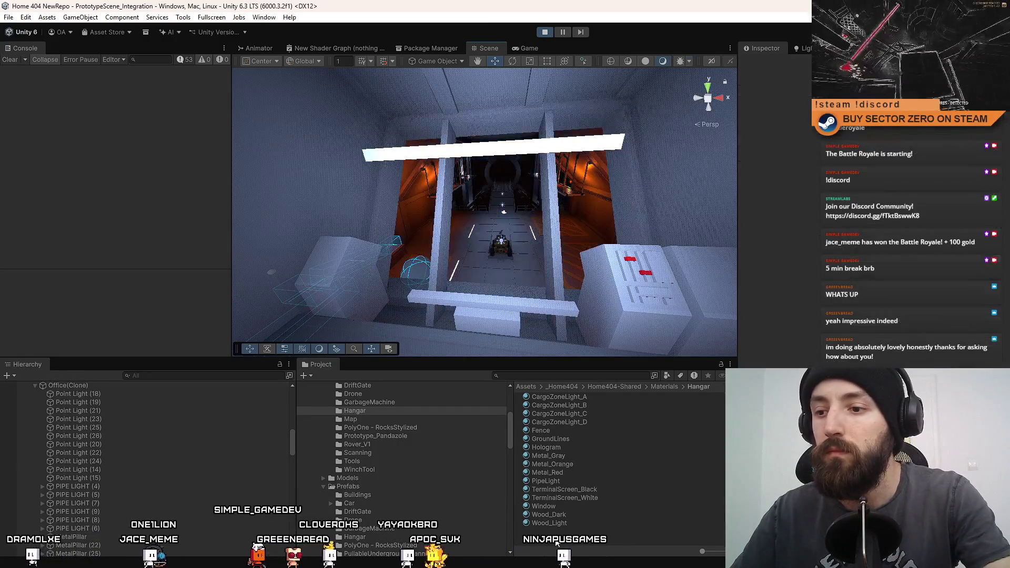
{"action": "left_click", "coordinate": [526, 48]}
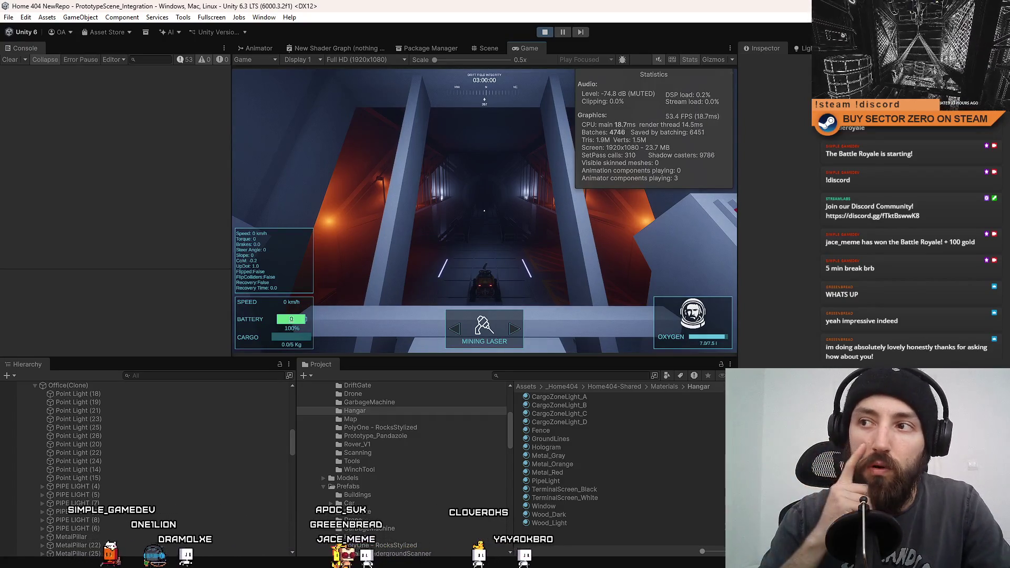
{"action": "key", "text": "ctrl+z"}
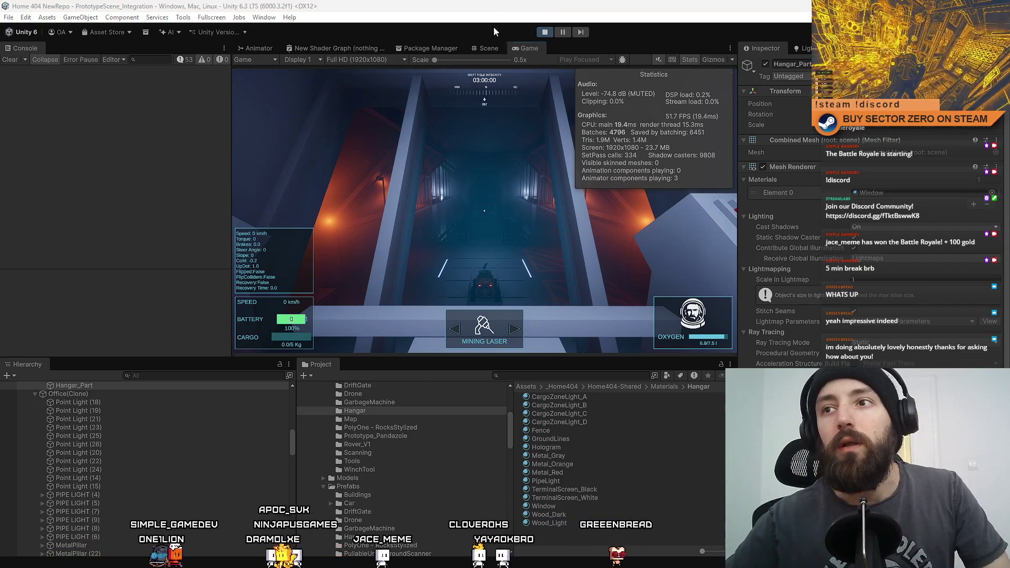
{"action": "left_click", "coordinate": [491, 47]}
{"action": "mouse_move", "coordinate": [330, 228]}
{"action": "left_mouse_down"}
{"action": "mouse_move", "coordinate": [502, 164]}
{"action": "mouse_move", "coordinate": [555, 251]}
{"action": "mouse_move", "coordinate": [489, 256]}
{"action": "left_mouse_up"}
{"action": "key", "text": "ctrl+d"}
{"action": "key", "text": "ctrl+d"}
{"action": "key", "text": "ctrl+d"}
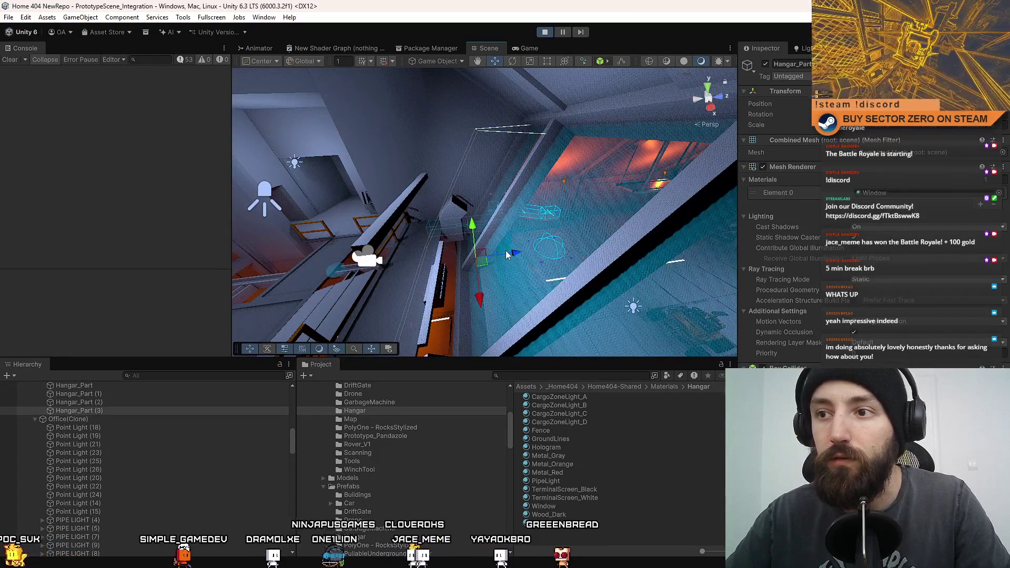
{"action": "key", "text": "ctrl+d"}
{"action": "left_click", "coordinate": [531, 534]}
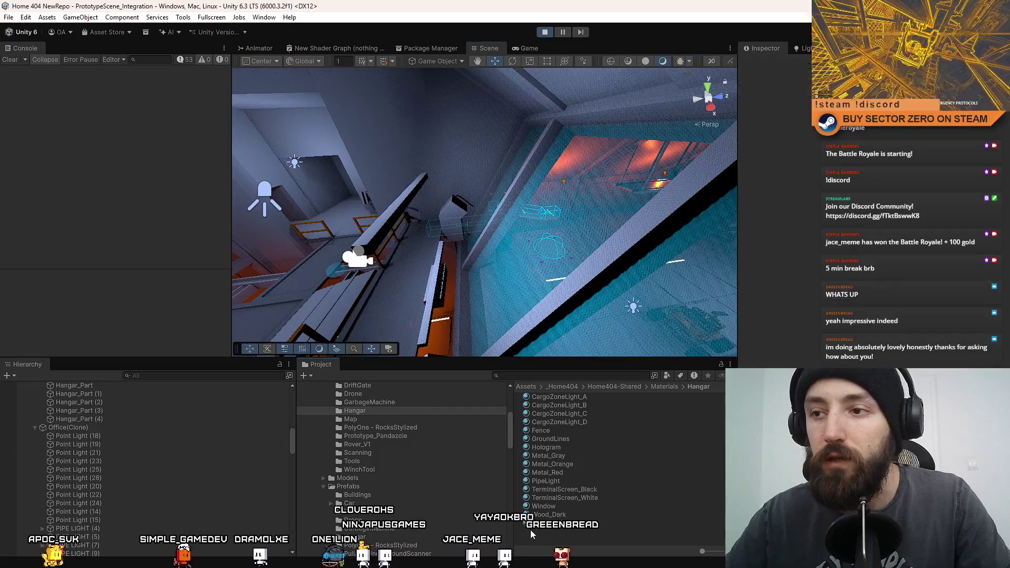
{"action": "left_click", "coordinate": [542, 46]}
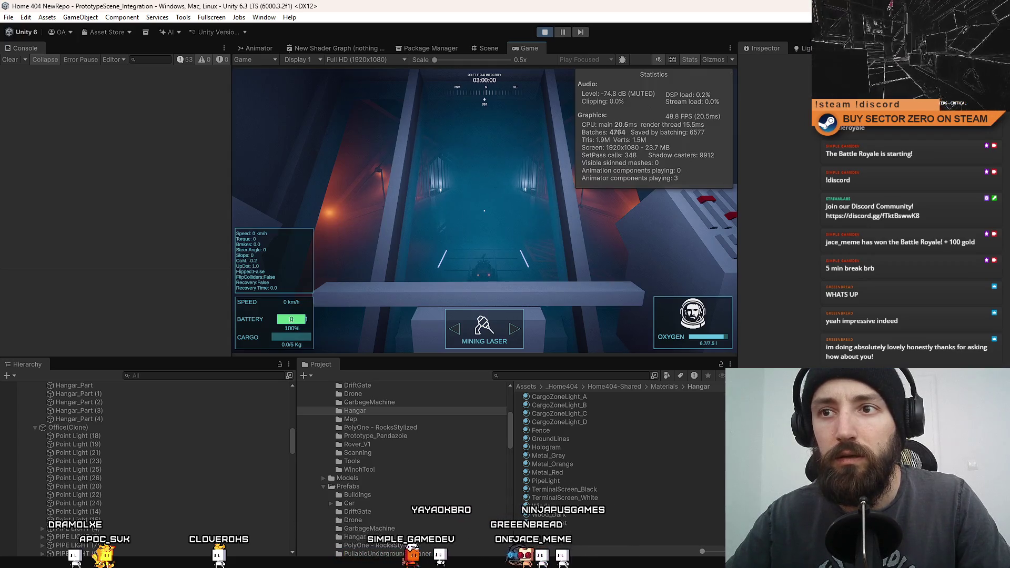
- Delete the Hangar_Part copies, leaving only the original Hangar_Part
{"action": "left_click", "coordinate": [487, 49]}
{"action": "mouse_move", "coordinate": [526, 231]}
{"action": "left_mouse_down"}
{"action": "mouse_move", "coordinate": [539, 233]}
{"action": "mouse_move", "coordinate": [436, 201]}
{"action": "mouse_move", "coordinate": [518, 209]}
{"action": "left_mouse_up"}
{"action": "left_click", "coordinate": [539, 237]}
{"action": "key", "text": "Delete"}
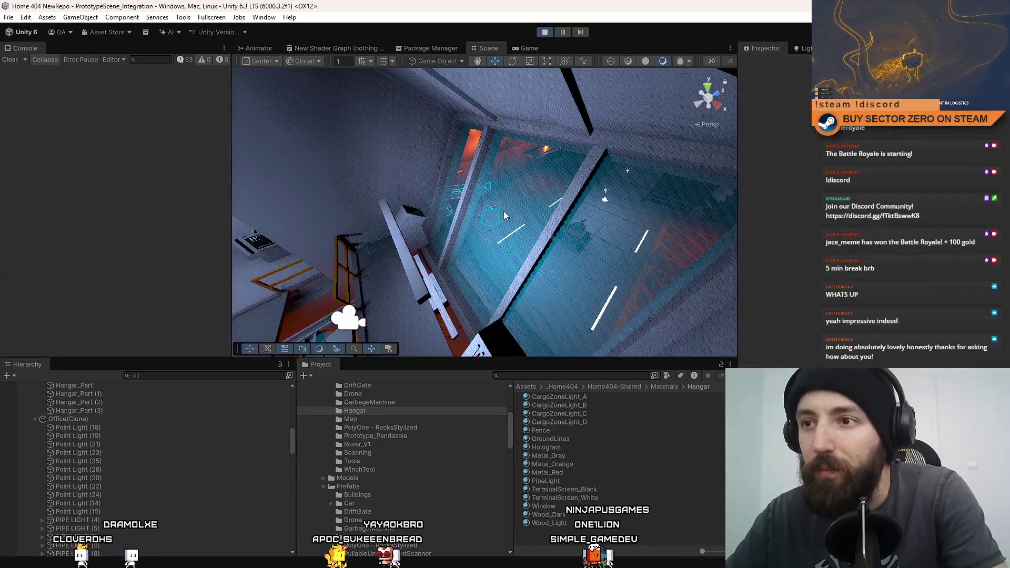
{"action": "left_click", "coordinate": [503, 210]}
{"action": "key", "text": "Delete"}
{"action": "left_click", "coordinate": [503, 211]}
{"action": "key", "text": "Delete"}
{"action": "left_click", "coordinate": [509, 210]}
{"action": "key", "text": "Delete"}
{"action": "left_click", "coordinate": [509, 210]}
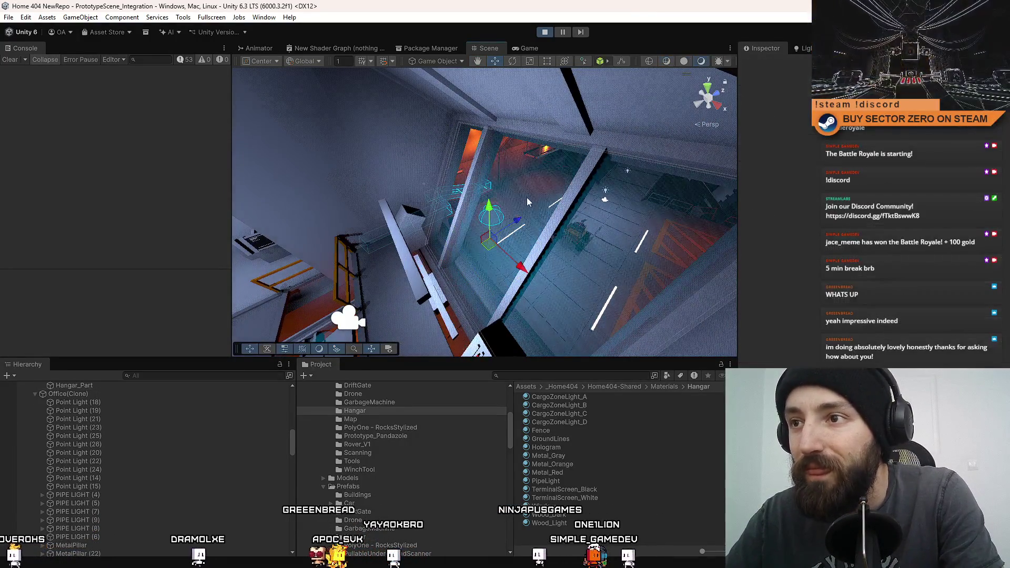
{"action": "left_click", "coordinate": [527, 200]}
{"action": "left_click", "coordinate": [546, 536]}
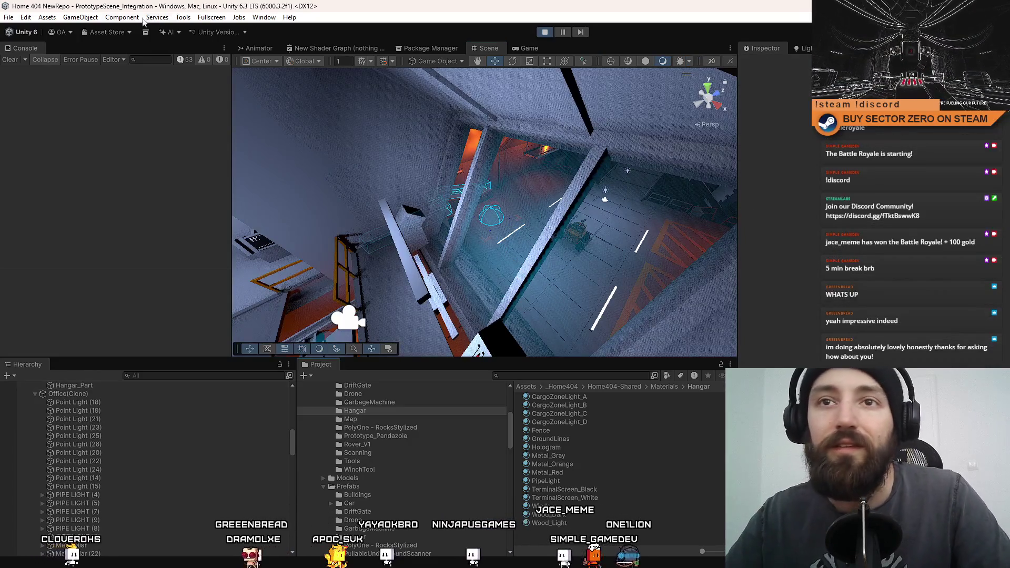
- Create a new cube and rotate, move and scale it into a pane shape
{"action": "left_click", "coordinate": [80, 17]}
{"action": "left_click", "coordinate": [252, 87]}
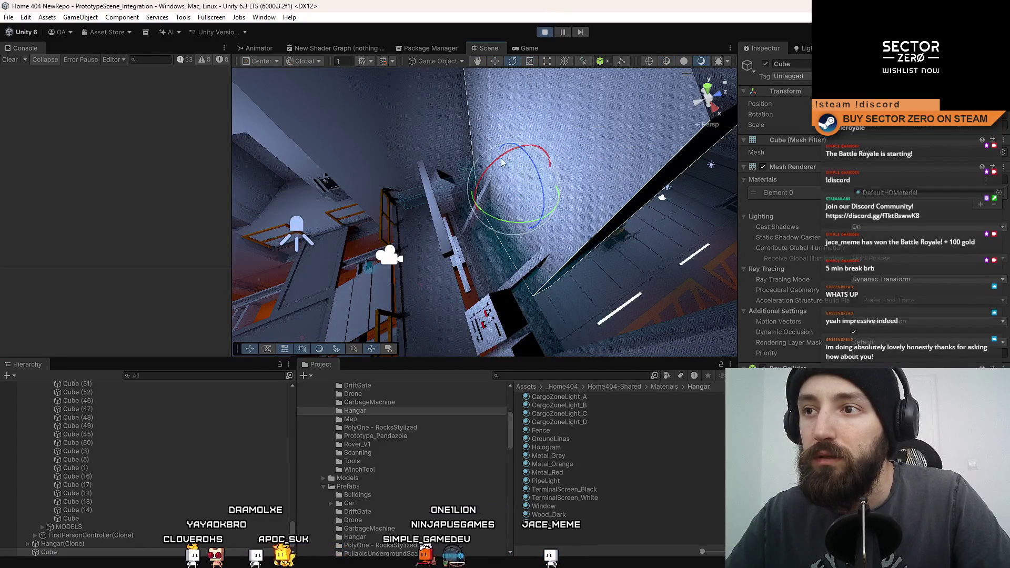
{"action": "mouse_move", "coordinate": [501, 157]}
{"action": "left_mouse_down"}
{"action": "mouse_move", "coordinate": [523, 155]}
{"action": "mouse_move", "coordinate": [493, 166]}
{"action": "mouse_move", "coordinate": [527, 181]}
{"action": "mouse_move", "coordinate": [541, 120]}
{"action": "mouse_move", "coordinate": [545, 184]}
{"action": "mouse_move", "coordinate": [525, 187]}
{"action": "left_mouse_up"}
{"action": "key", "text": "w"}
{"action": "key", "text": "e"}
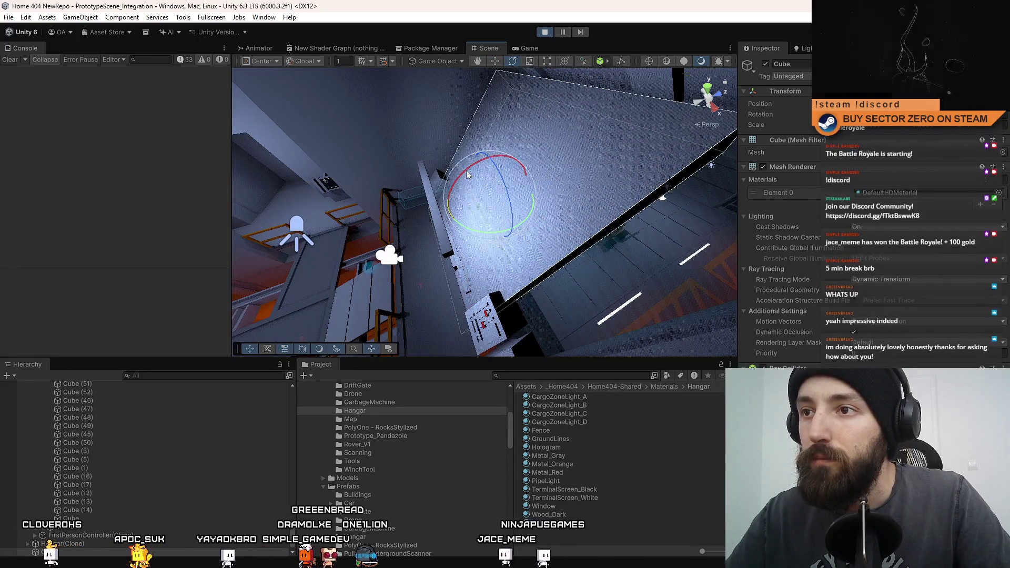
{"action": "mouse_move", "coordinate": [466, 169]}
{"action": "left_mouse_down"}
{"action": "mouse_move", "coordinate": [455, 200]}
{"action": "mouse_move", "coordinate": [465, 200]}
{"action": "mouse_move", "coordinate": [475, 169]}
{"action": "mouse_move", "coordinate": [464, 195]}
{"action": "mouse_move", "coordinate": [496, 212]}
{"action": "mouse_move", "coordinate": [498, 226]}
{"action": "mouse_move", "coordinate": [528, 233]}
{"action": "left_mouse_up"}
{"action": "key", "text": "r"}
{"action": "key", "text": "e"}
{"action": "key", "text": "w"}
{"action": "key", "text": "r"}
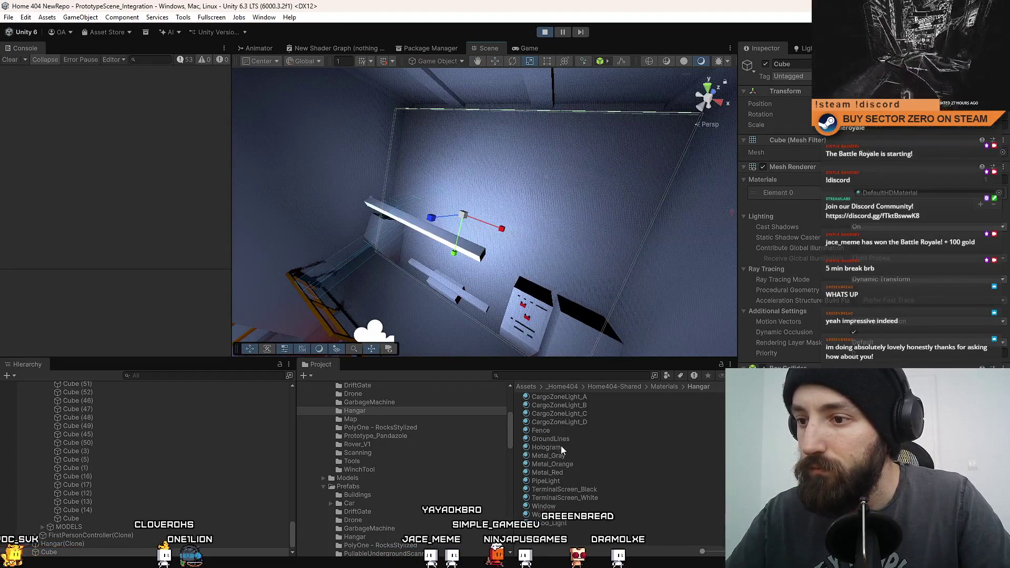
- Apply the Window glass material to the cube and check it in the game view
{"action": "left_click_drag", "start_coordinate": [561, 446], "coordinate": [558, 446]}
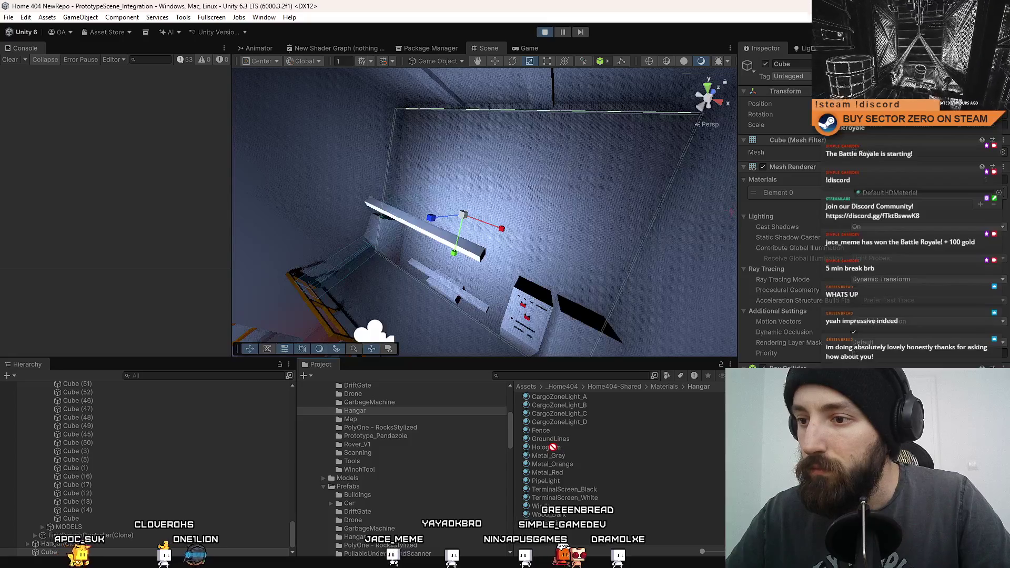
{"action": "left_click_drag", "start_coordinate": [550, 506], "coordinate": [873, 193]}
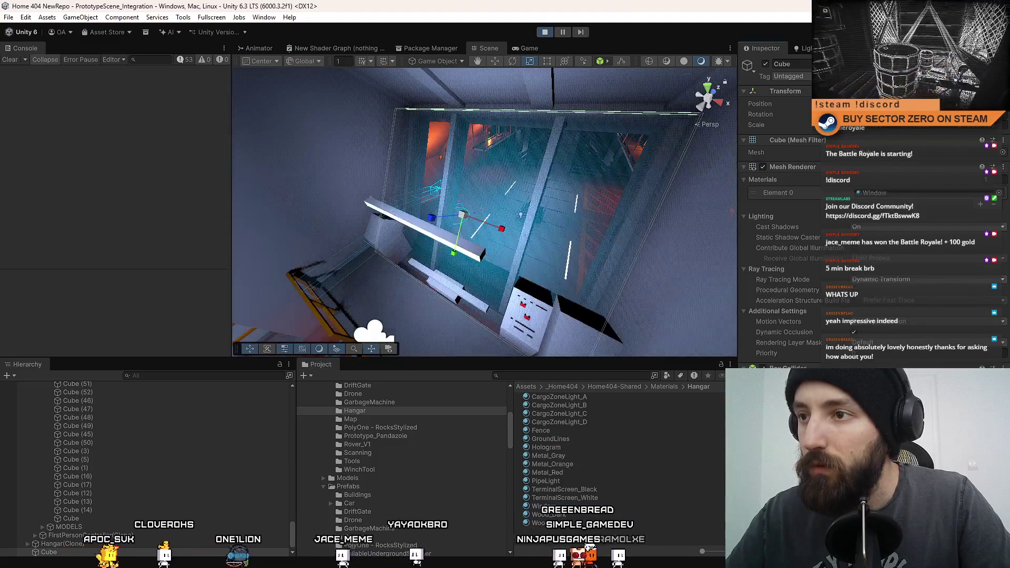
{"action": "left_click", "coordinate": [535, 48]}
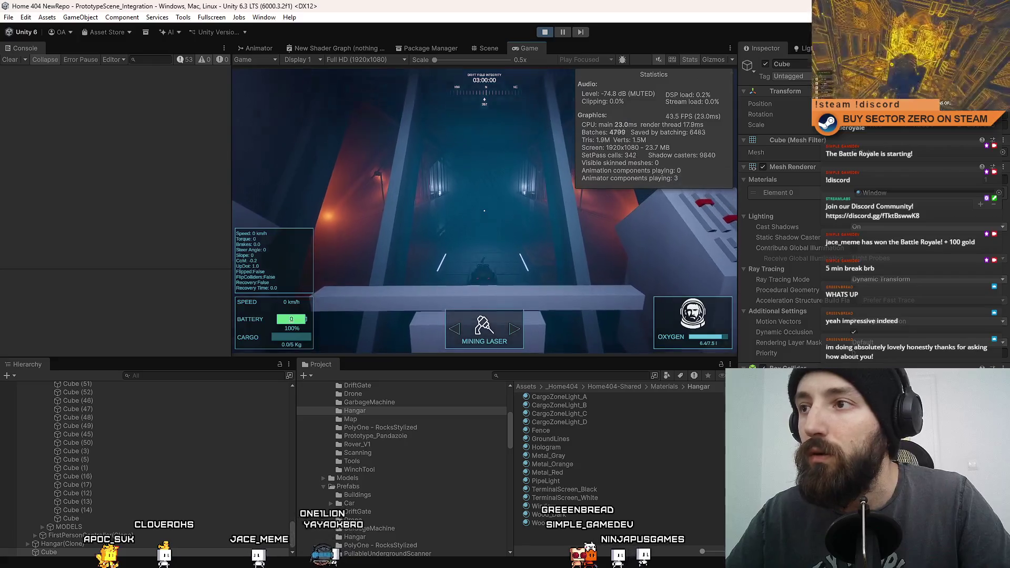
{"action": "left_click", "coordinate": [492, 47]}
{"action": "key", "text": "f"}
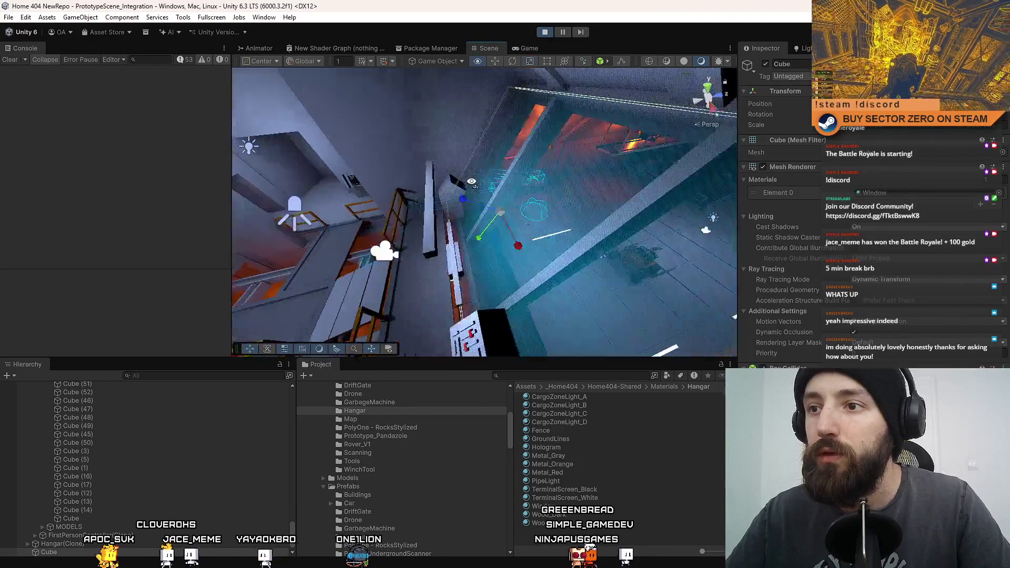
- Duplicate the glass pane several times, slide the copies into place, and check the game view
{"action": "key", "text": "ctrl+d"}
{"action": "key", "text": "ctrl+d"}
{"action": "key", "text": "w"}
{"action": "mouse_move", "coordinate": [451, 213]}
{"action": "left_mouse_down"}
{"action": "mouse_move", "coordinate": [488, 209]}
{"action": "mouse_move", "coordinate": [457, 213]}
{"action": "mouse_move", "coordinate": [474, 212]}
{"action": "left_mouse_up"}
{"action": "key", "text": "ctrl+d"}
{"action": "key", "text": "ctrl+d"}
{"action": "left_click", "coordinate": [581, 206]}
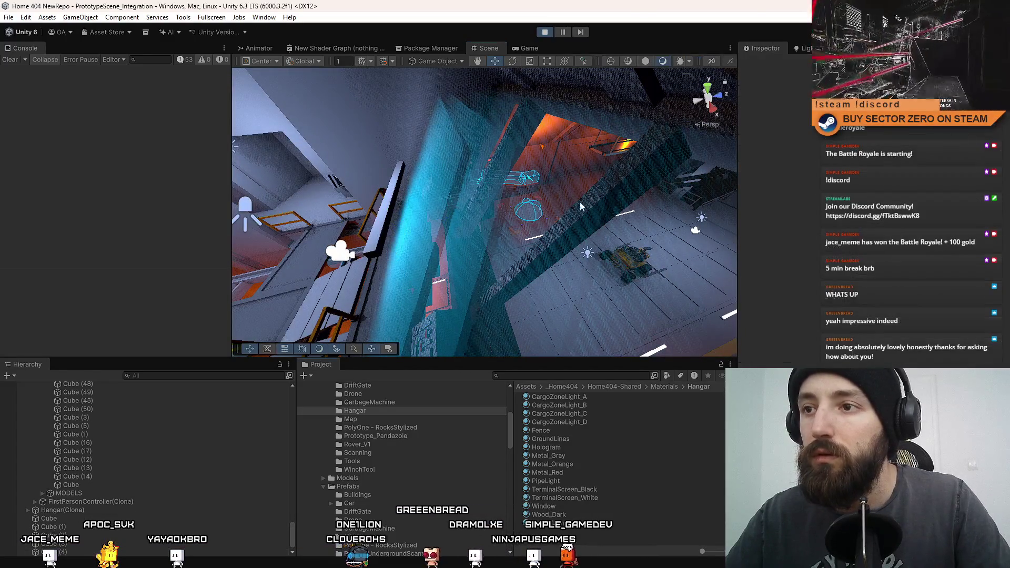
{"action": "left_click", "coordinate": [528, 47]}
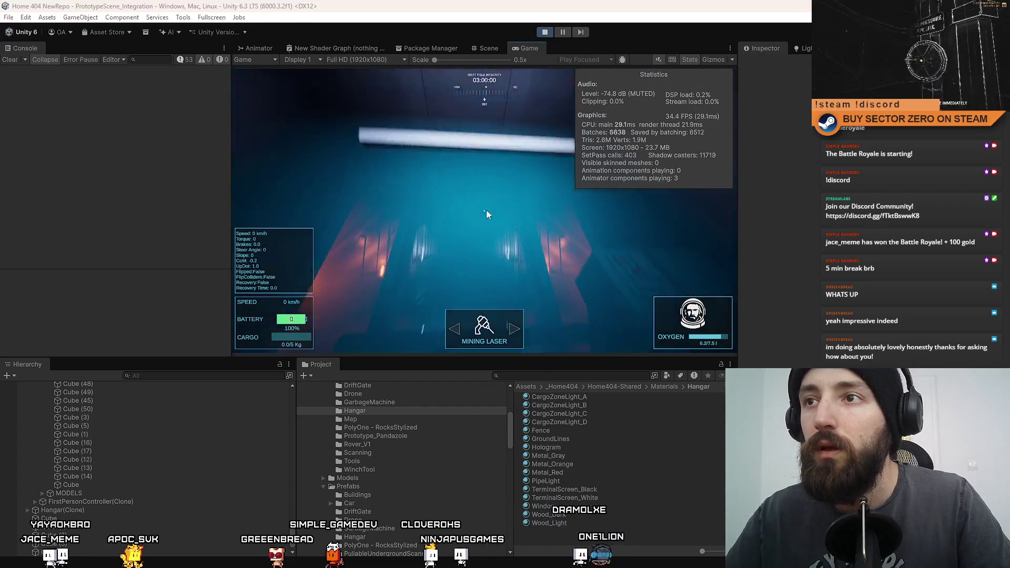
- Move the scene camera to a new viewpoint and glance at the running game
{"action": "left_click", "coordinate": [487, 48]}
{"action": "left_click_drag", "start_coordinate": [567, 227], "coordinate": [595, 212]}
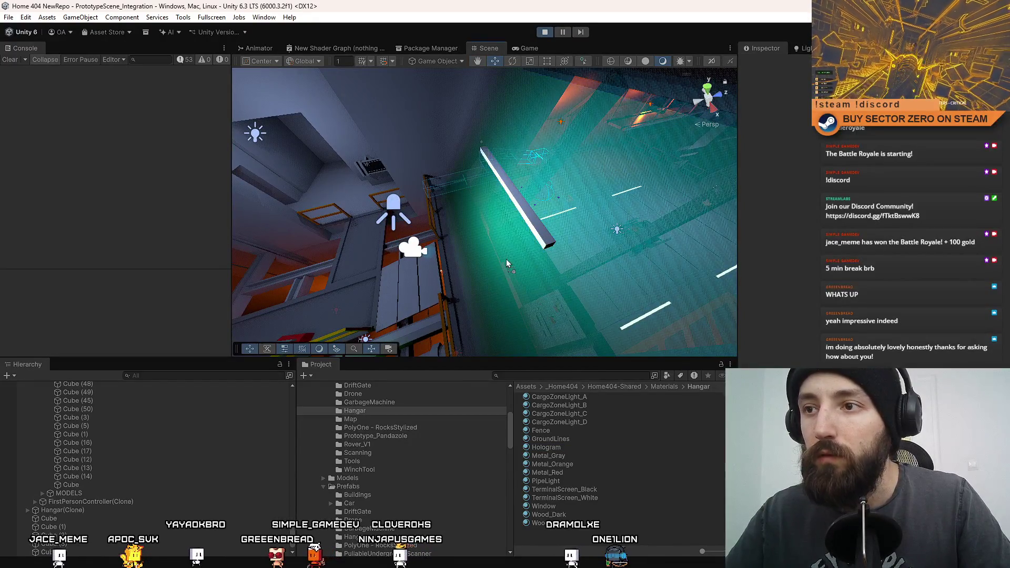
{"action": "left_click", "coordinate": [525, 51]}
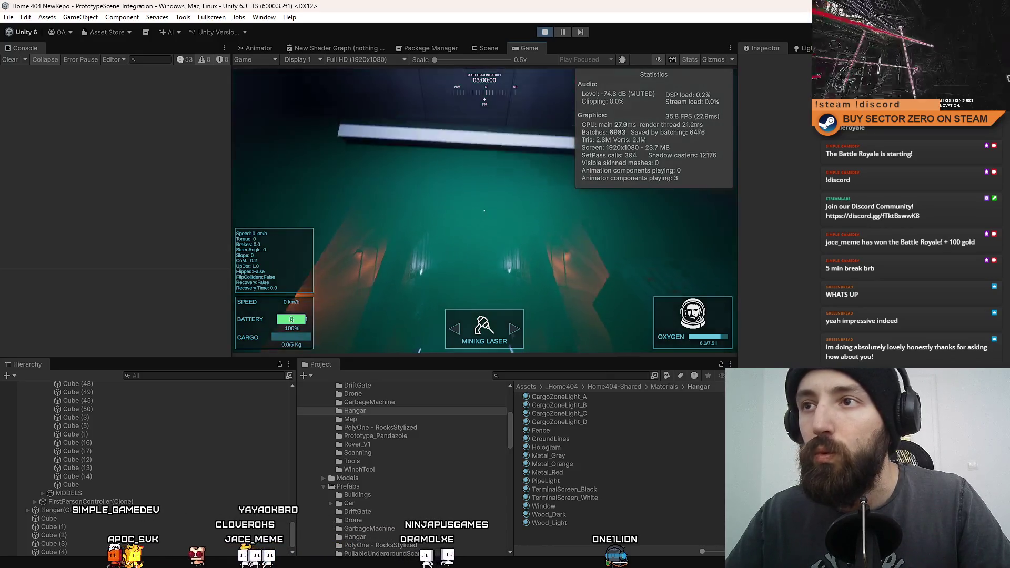
{"action": "key", "text": "ctrl+1"}
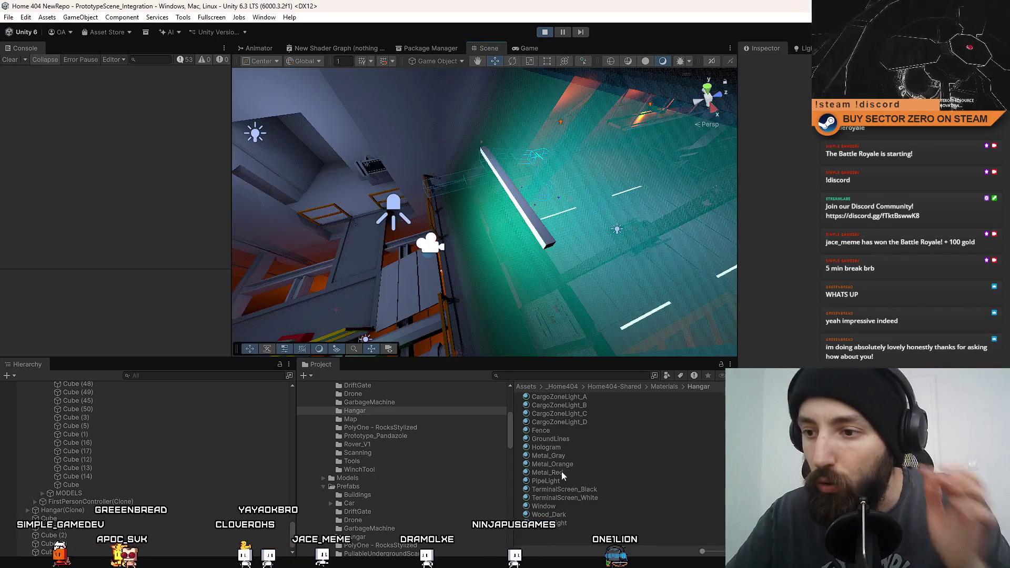
- Compare the Hologram and Window material settings in the Inspector
{"action": "left_click", "coordinate": [563, 446]}
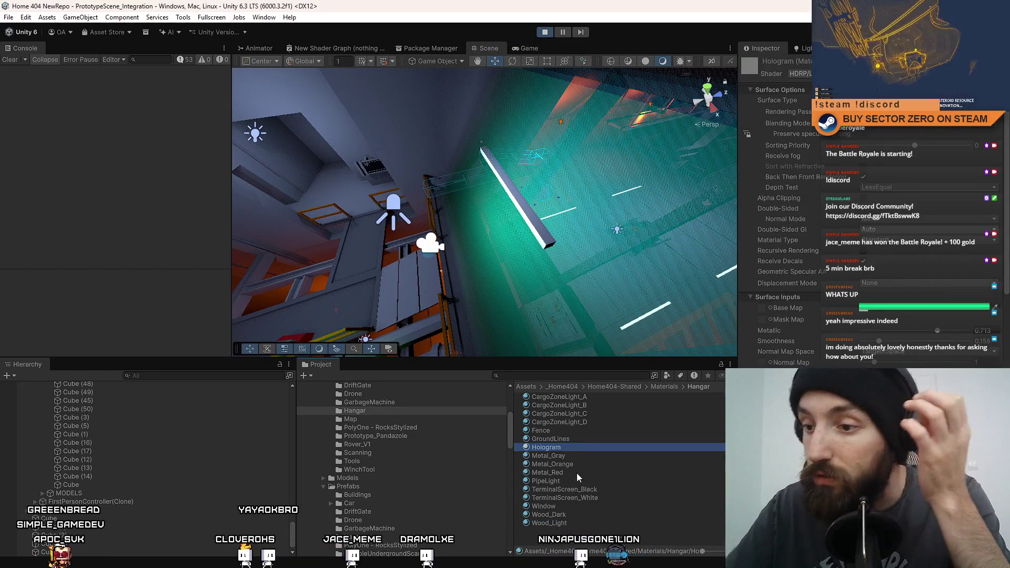
{"action": "left_click", "coordinate": [562, 504]}
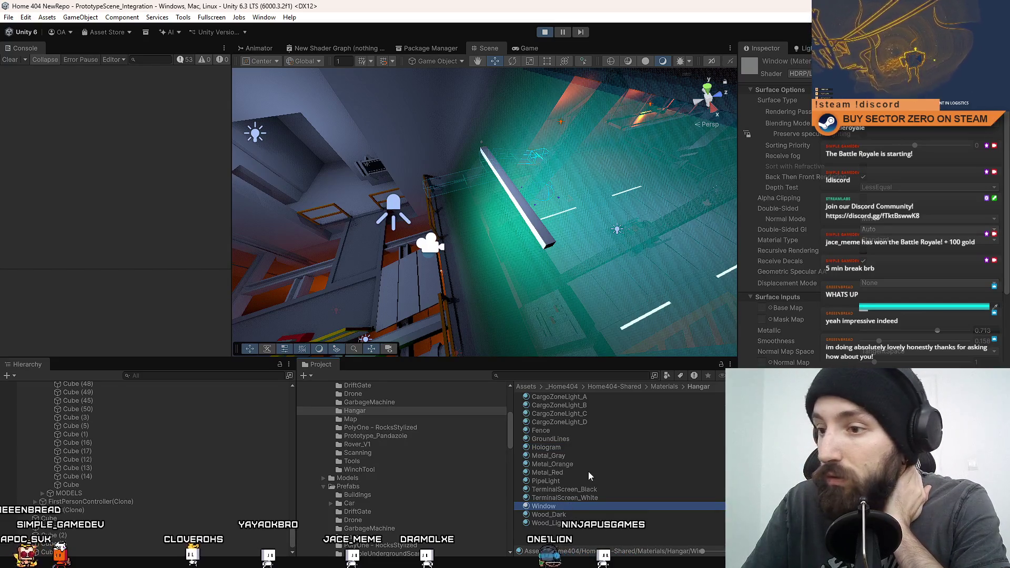
{"action": "left_click", "coordinate": [573, 447]}
{"action": "scroll", "coordinate": [872, 330], "scroll_direction": "down", "scroll_amount": 1}
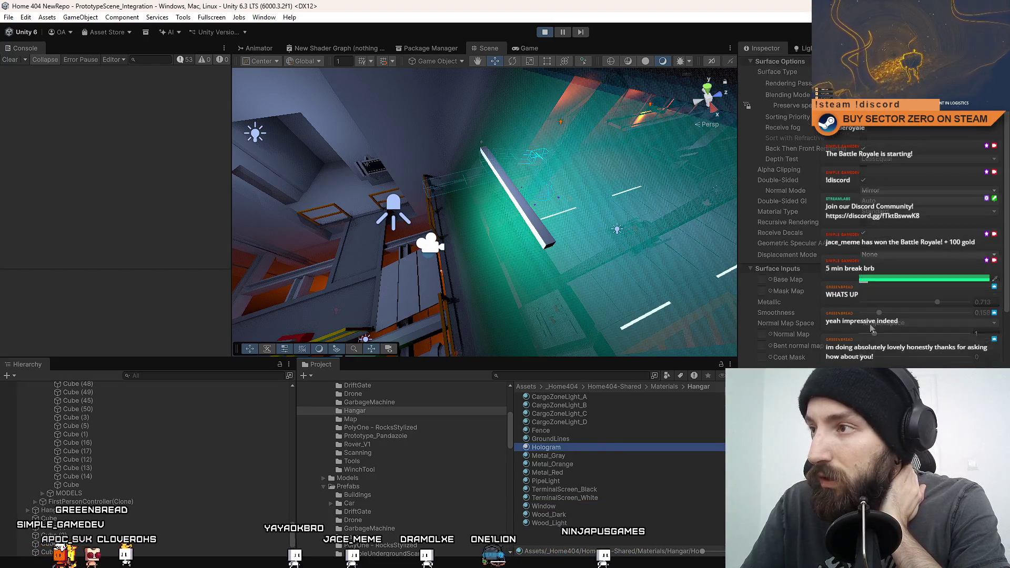
{"action": "scroll", "coordinate": [870, 329], "scroll_direction": "down", "scroll_amount": 6}
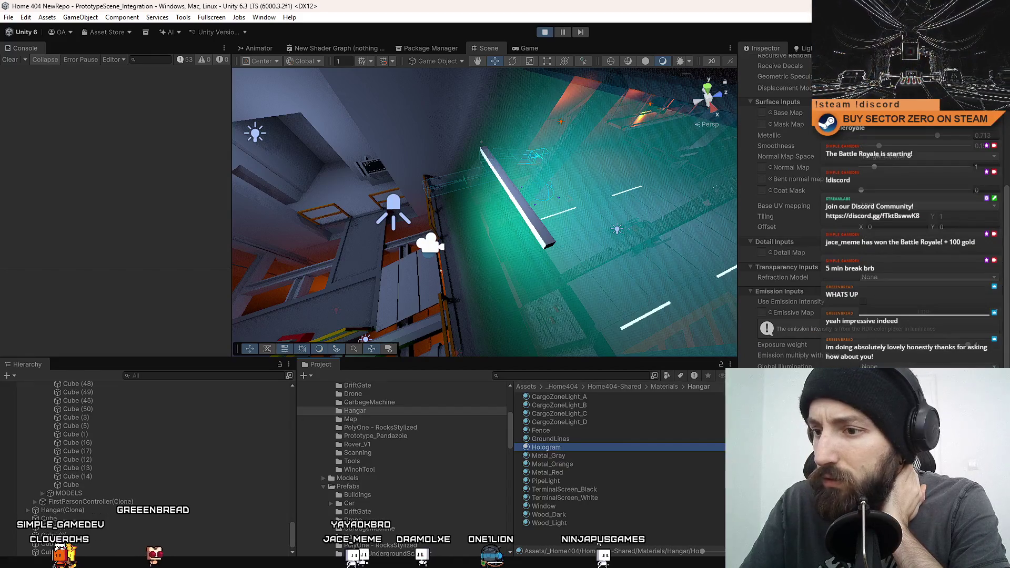
{"action": "left_click", "coordinate": [567, 508]}
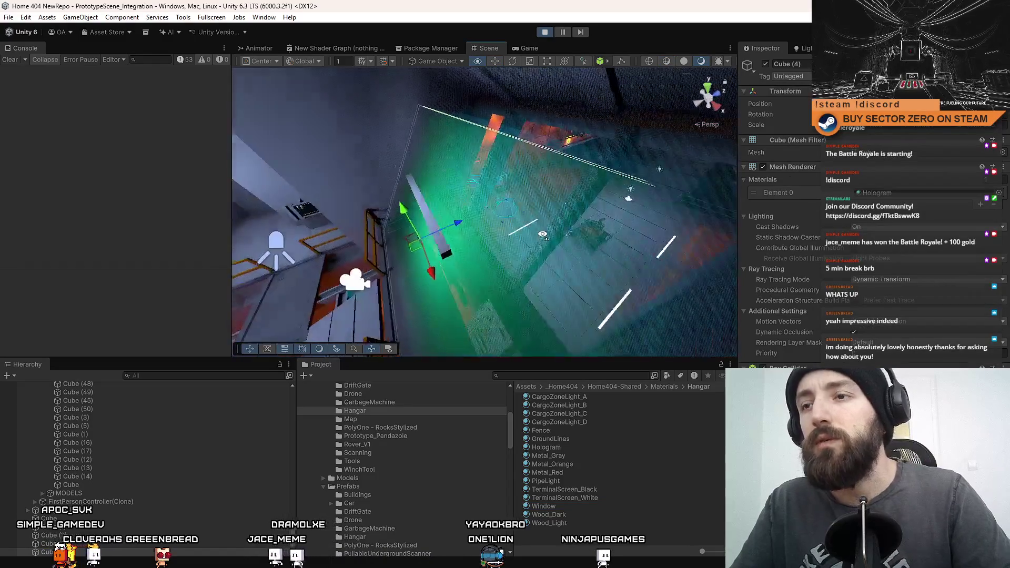
- Select and frame the glass cubes and hangar parts, then check the running game
{"action": "left_click", "coordinate": [433, 232]}
{"action": "left_click", "coordinate": [494, 235]}
{"action": "key", "text": "f"}
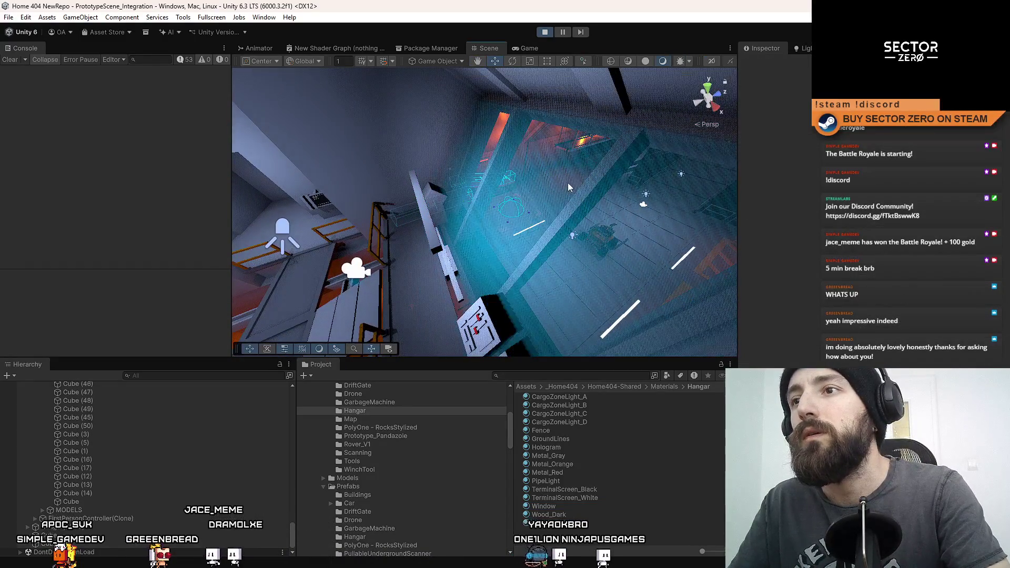
{"action": "left_click", "coordinate": [587, 185]}
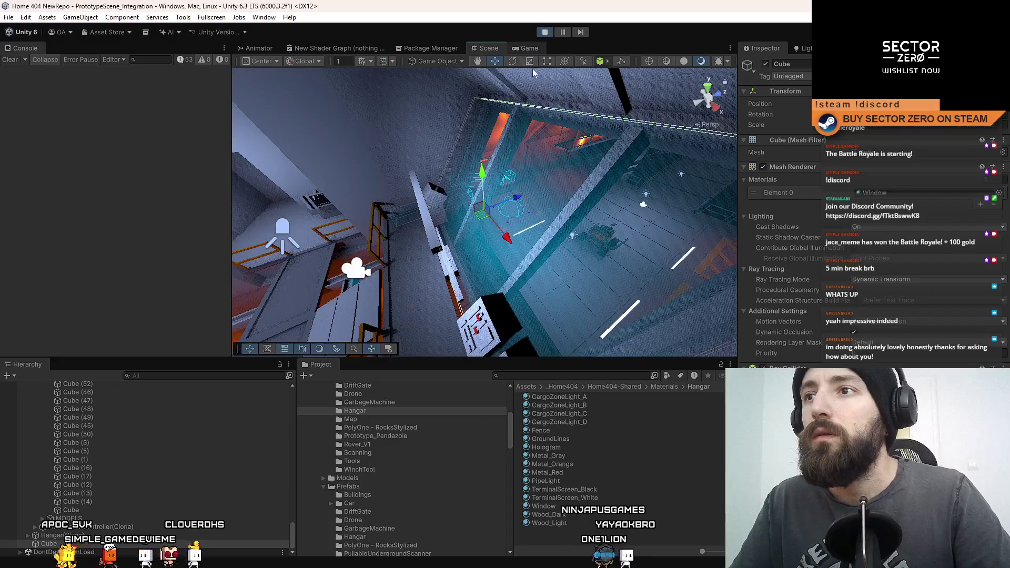
{"action": "left_click", "coordinate": [560, 163]}
{"action": "left_click", "coordinate": [528, 49]}
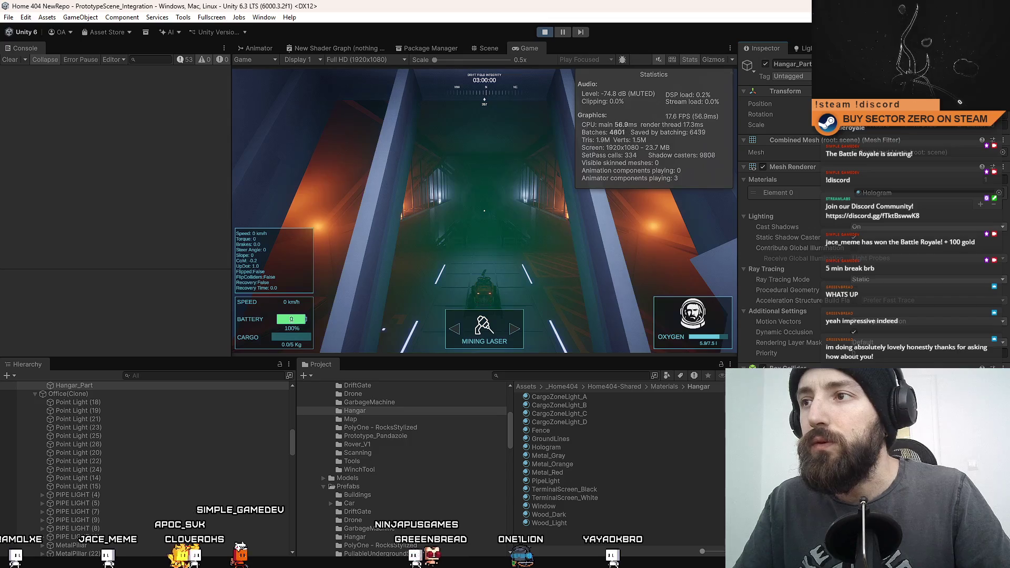
{"action": "left_click", "coordinate": [637, 542]}
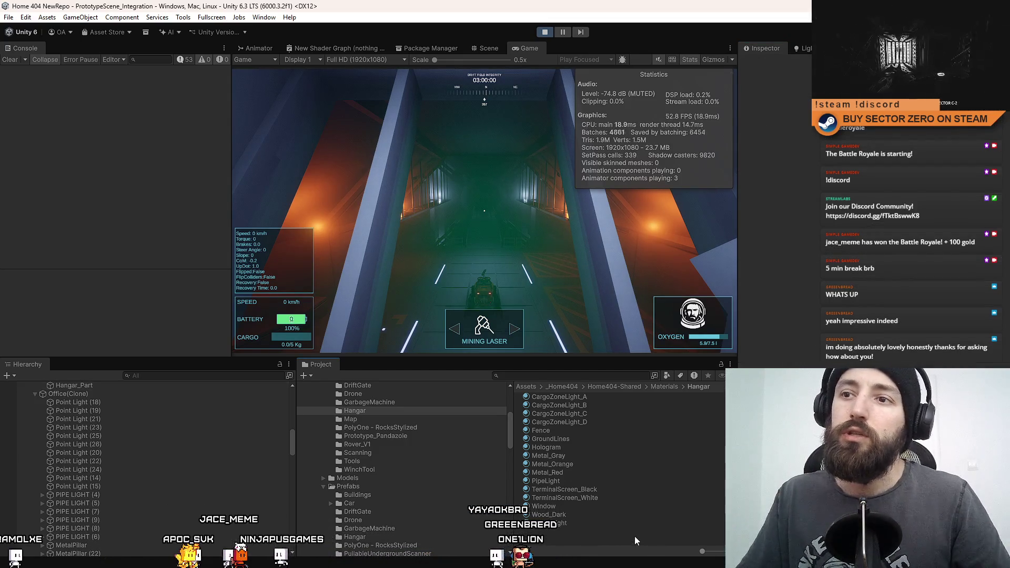
- Try deleting the Window material asset, then cancel the confirmation
{"action": "key", "text": "ctrl+z"}
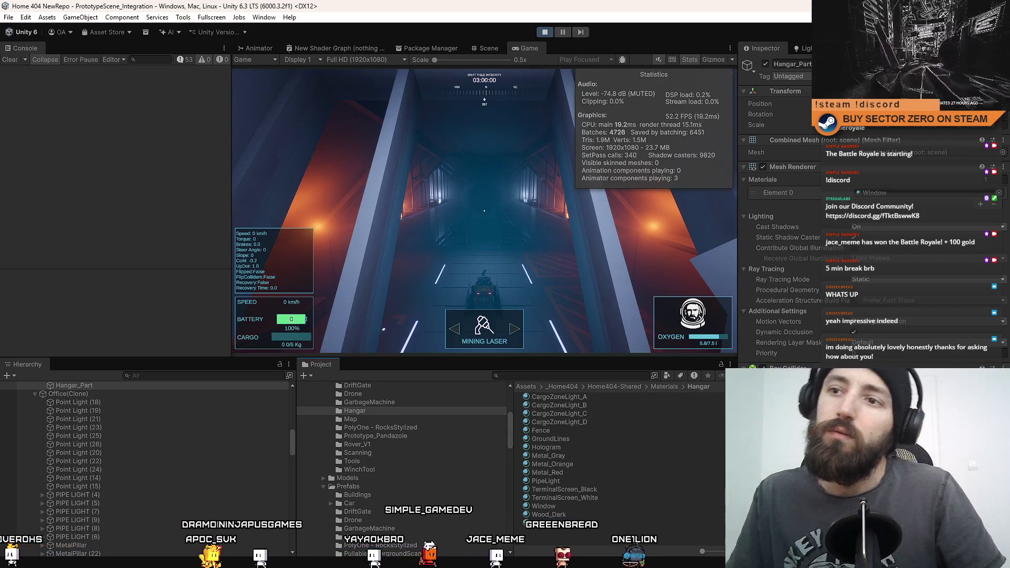
{"action": "left_click", "coordinate": [572, 506]}
{"action": "key", "text": "Delete"}
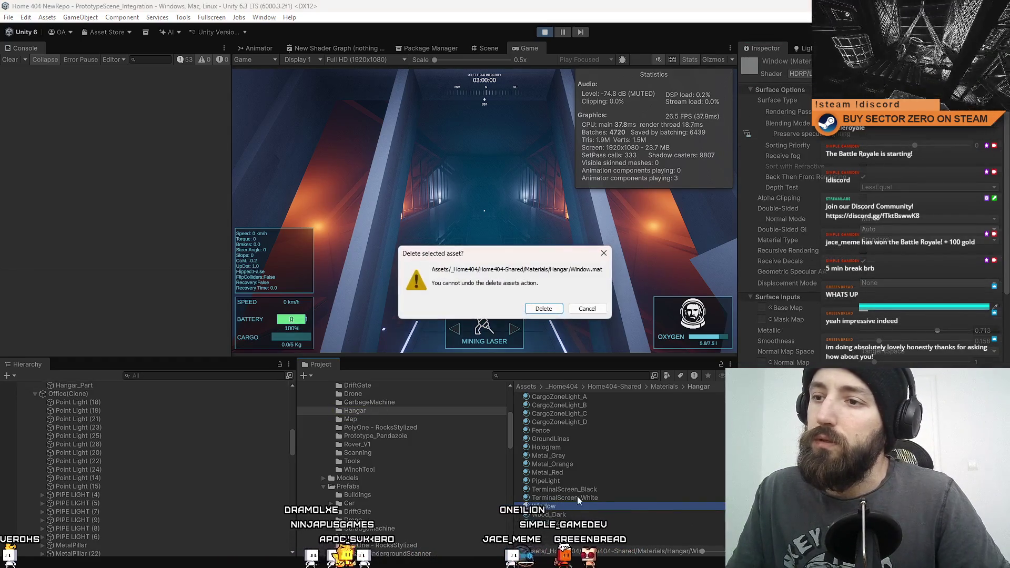
{"action": "key", "text": "Escape"}
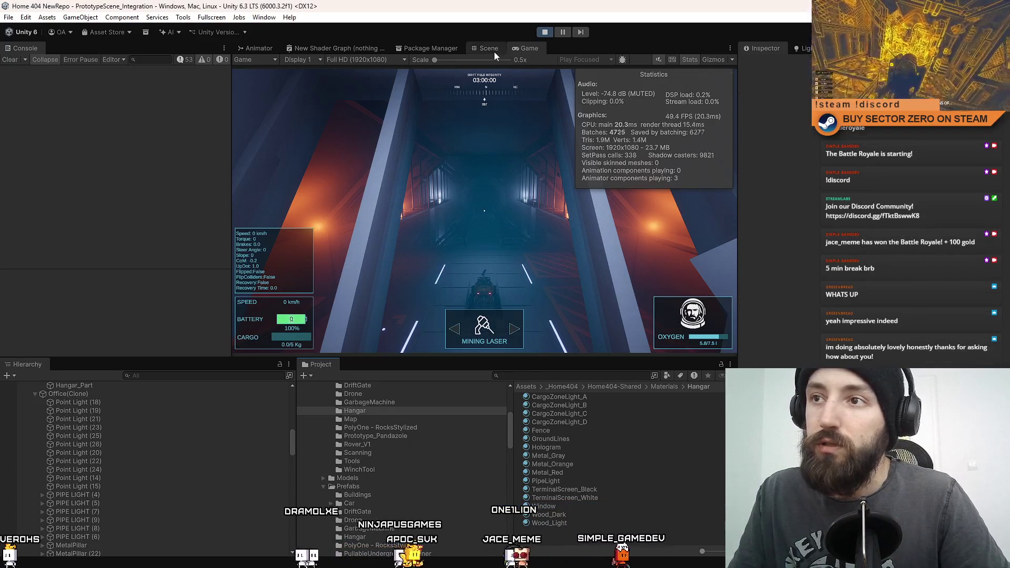
- Undo to restore the hangar part, compare lighting in the game, and fly the scene camera
{"action": "left_click", "coordinate": [488, 48]}
{"action": "key", "text": "ctrl+z"}
{"action": "left_click", "coordinate": [516, 47]}
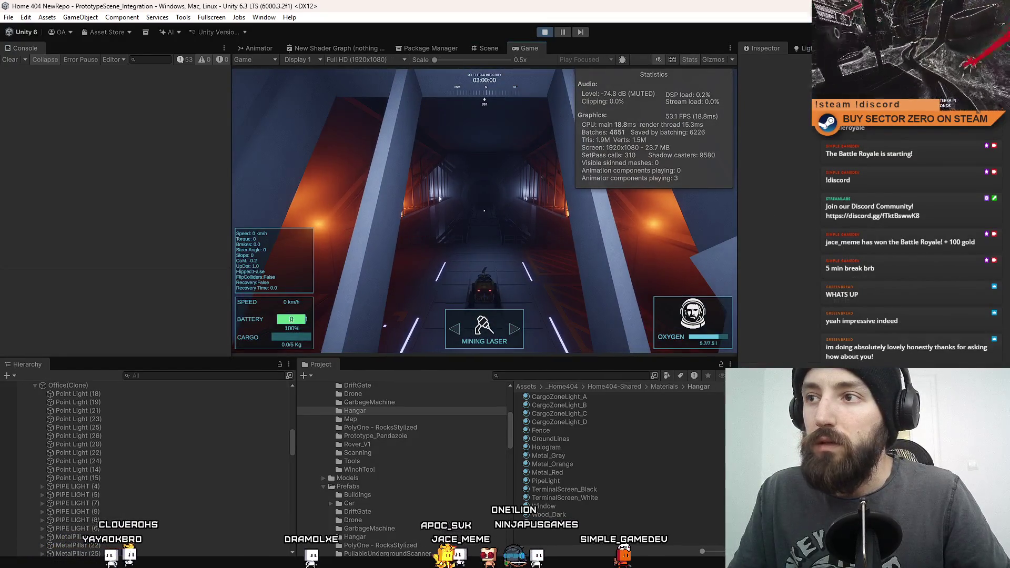
{"action": "key", "text": "ctrl+z"}
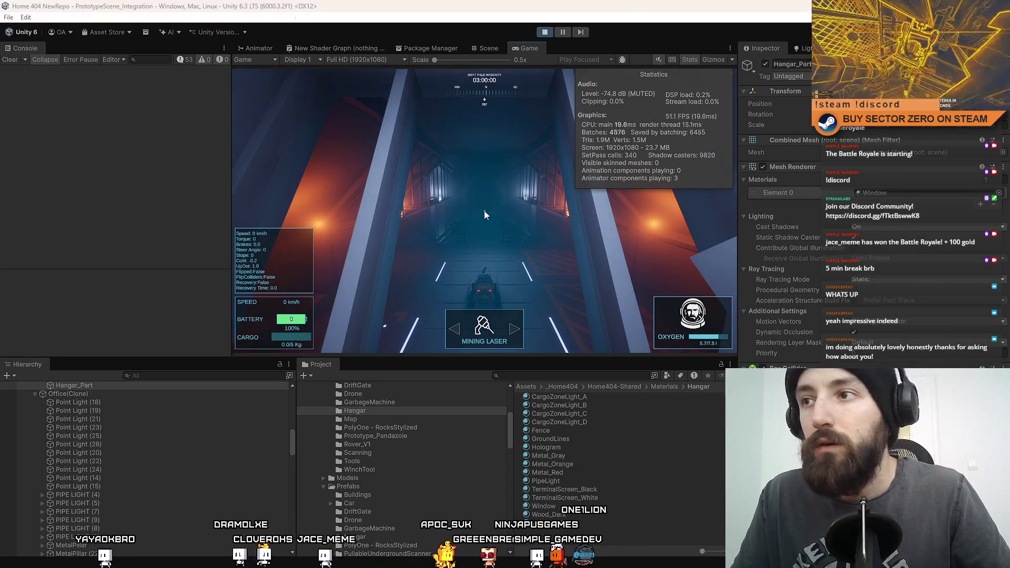
{"action": "left_click", "coordinate": [494, 49]}
{"action": "mouse_move", "coordinate": [509, 149]}
{"action": "left_mouse_down"}
{"action": "mouse_move", "coordinate": [678, 121]}
{"action": "mouse_move", "coordinate": [571, 167]}
{"action": "mouse_move", "coordinate": [395, 181]}
{"action": "left_mouse_up"}
- Frame a hangar point light, survey its range across the orange-lit floor, then view the game
{"action": "left_click", "coordinate": [423, 181]}
{"action": "key", "text": "f"}
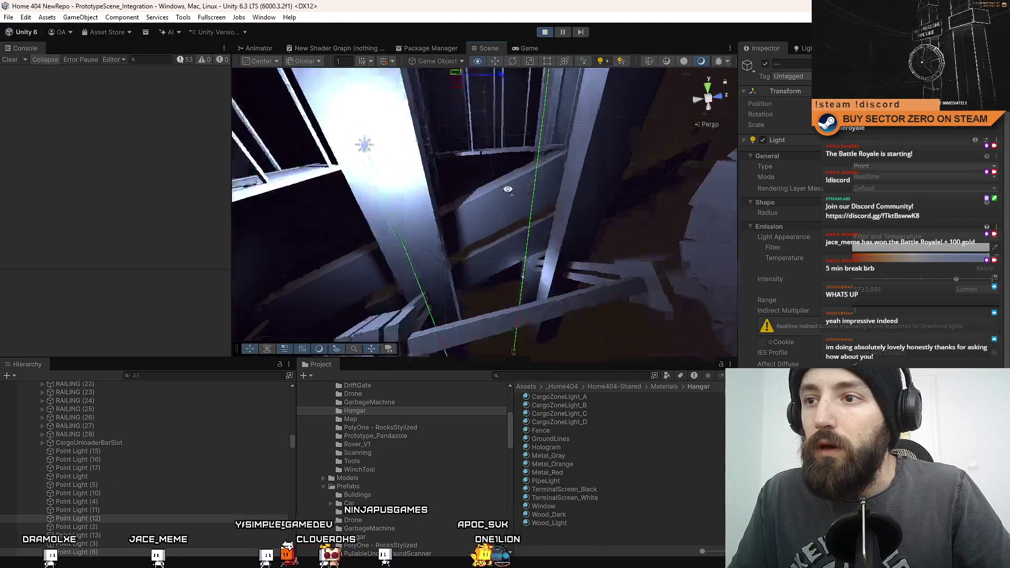
{"action": "left_click", "coordinate": [504, 246]}
{"action": "mouse_move", "coordinate": [504, 246]}
{"action": "left_mouse_down"}
{"action": "mouse_move", "coordinate": [473, 135]}
{"action": "mouse_move", "coordinate": [531, 257]}
{"action": "mouse_move", "coordinate": [482, 270]}
{"action": "mouse_move", "coordinate": [504, 169]}
{"action": "mouse_move", "coordinate": [533, 185]}
{"action": "left_mouse_up"}
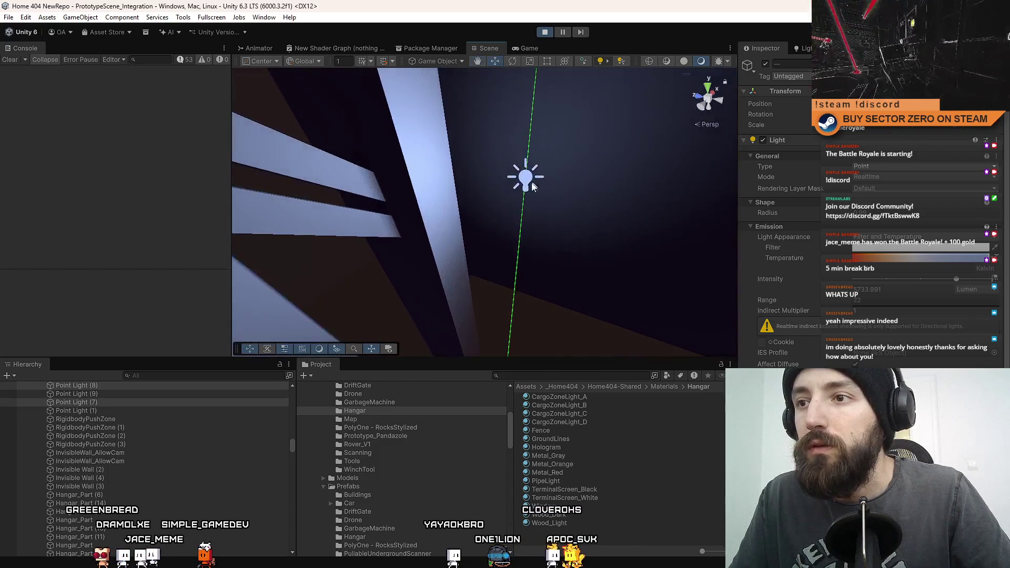
{"action": "key", "text": "f"}
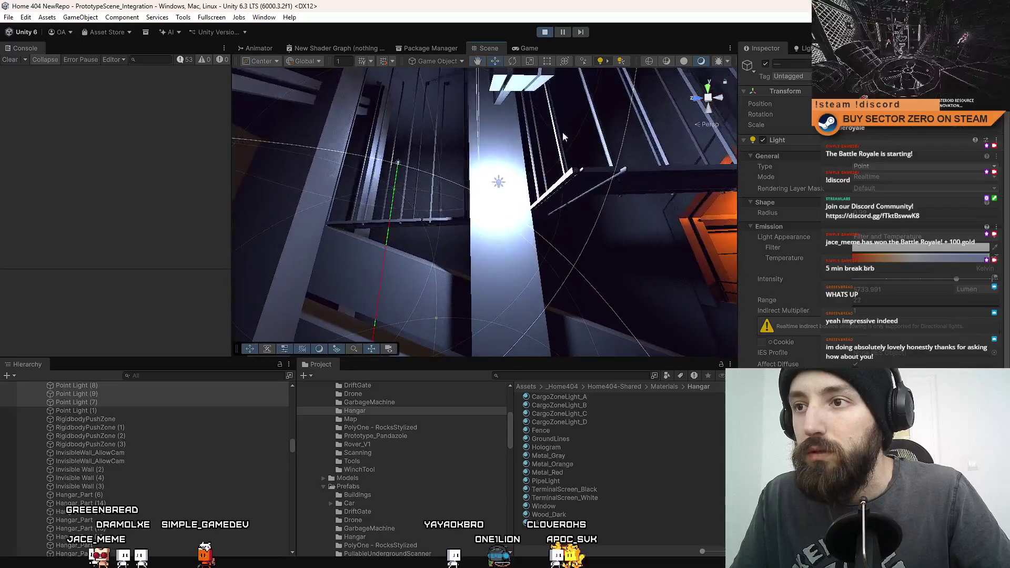
{"action": "left_click_drag", "start_coordinate": [571, 153], "coordinate": [419, 197]}
{"action": "left_click_drag", "start_coordinate": [548, 203], "coordinate": [610, 300]}
{"action": "left_click", "coordinate": [526, 48]}
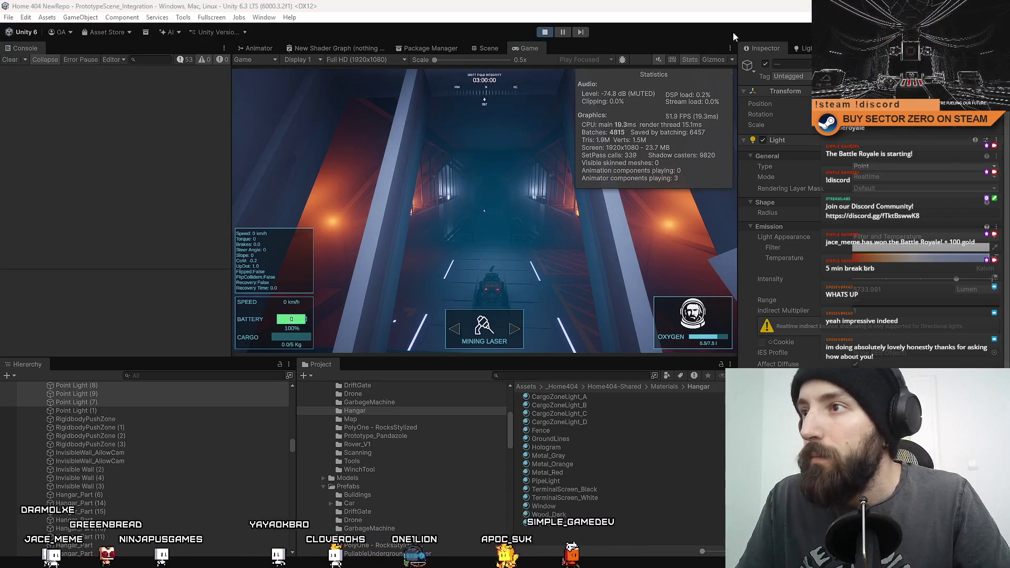
- Toggle the corridor point lights and Point Light (6)–(7) to compare batches and FPS
{"action": "left_click", "coordinate": [765, 65]}
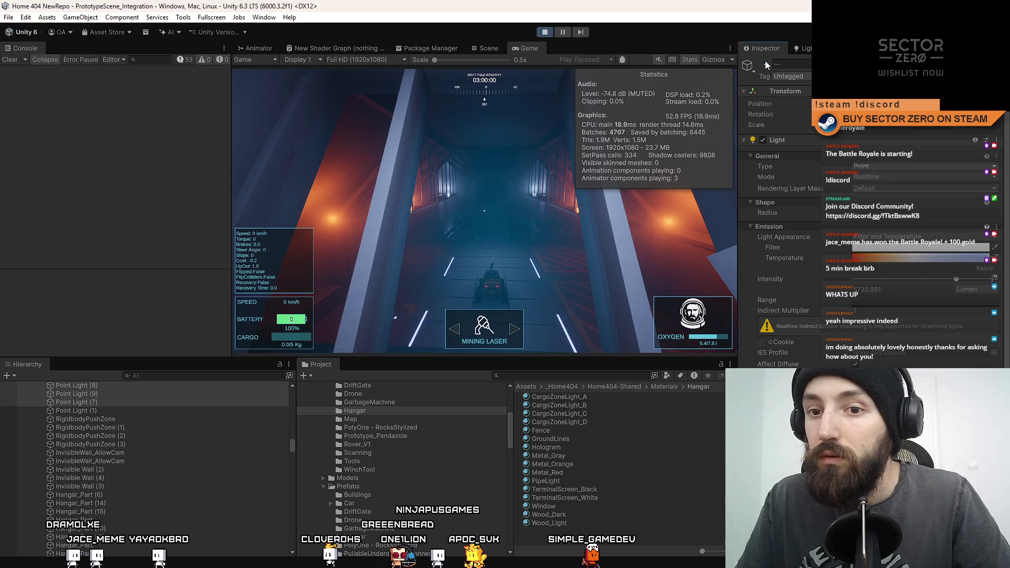
{"action": "left_click", "coordinate": [765, 64]}
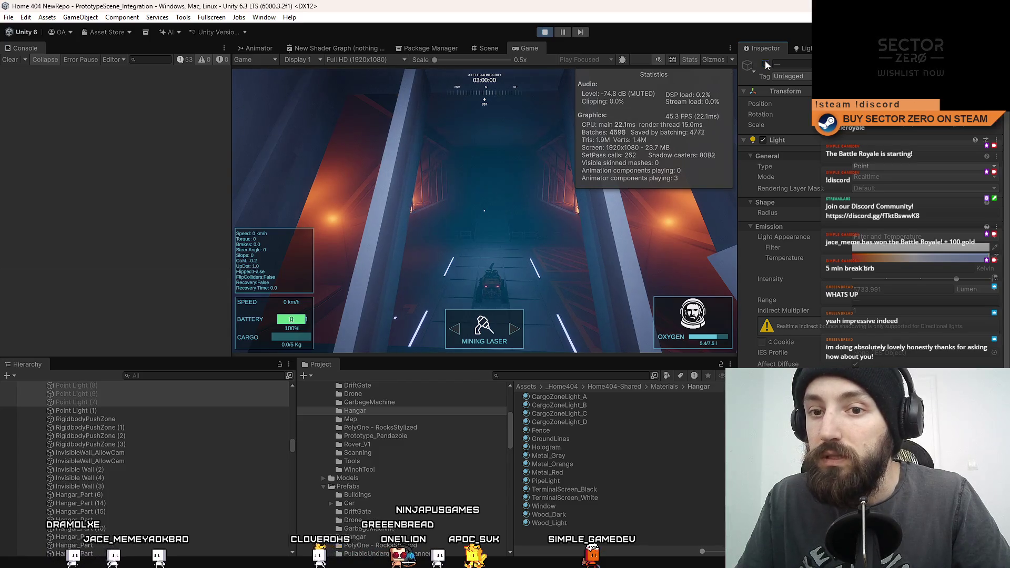
{"action": "left_click", "coordinate": [570, 534]}
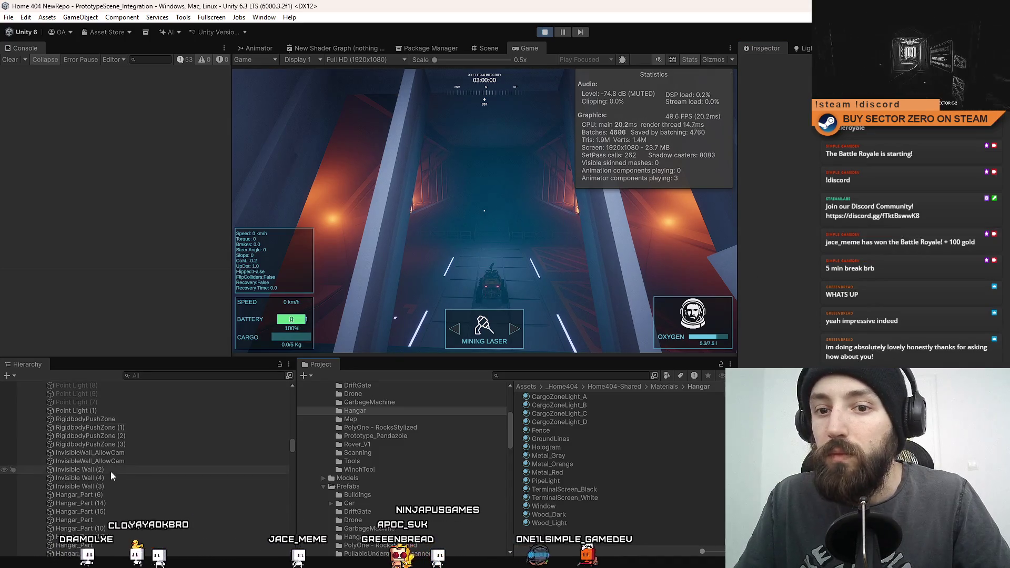
{"action": "scroll", "coordinate": [111, 463], "scroll_direction": "up", "scroll_amount": 2}
{"action": "left_click", "coordinate": [109, 410]}
{"action": "left_click", "coordinate": [102, 433], "text": "shift"}
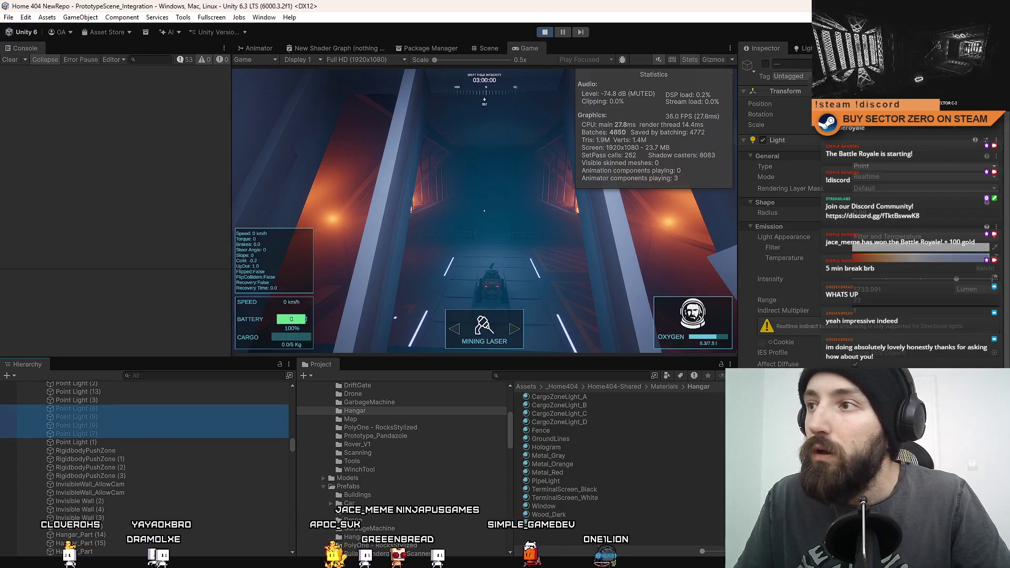
{"action": "left_click", "coordinate": [764, 64]}
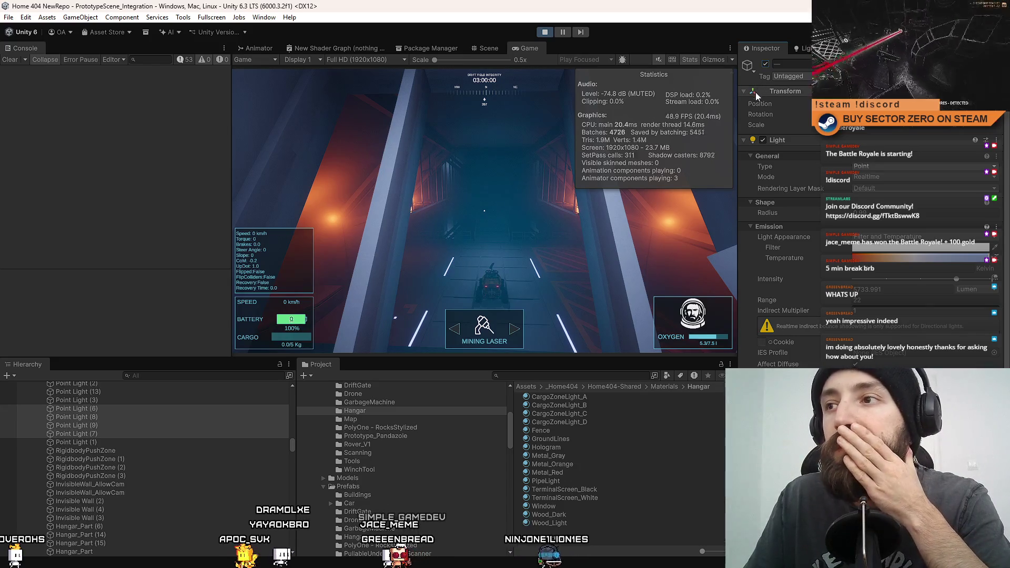
- Turn a chosen point light back on, then disable all Point Lights (15) through (1)
{"action": "scroll", "coordinate": [143, 446], "scroll_direction": "up", "scroll_amount": 3}
{"action": "scroll", "coordinate": [125, 456], "scroll_direction": "up", "scroll_amount": 3}
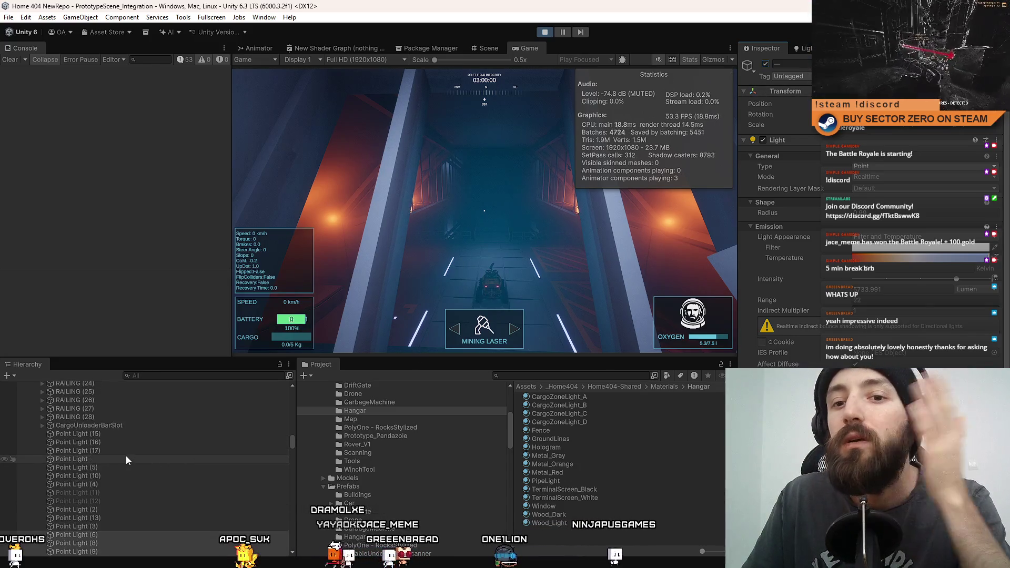
{"action": "left_click", "coordinate": [122, 434]}
{"action": "scroll", "coordinate": [128, 451], "scroll_direction": "down", "scroll_amount": 1}
{"action": "left_click", "coordinate": [122, 461]}
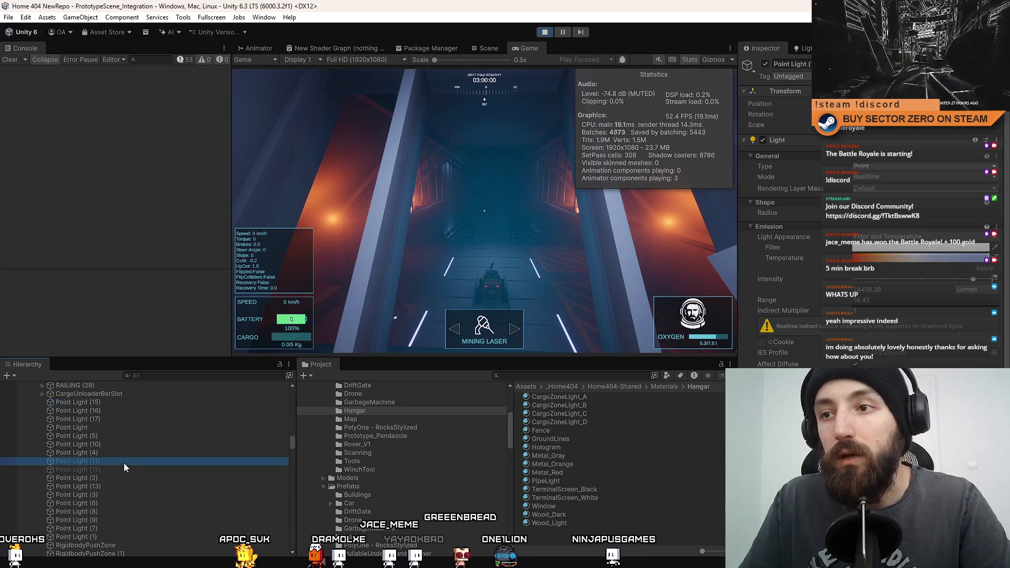
{"action": "left_click", "coordinate": [123, 469], "text": "shift"}
{"action": "left_click", "coordinate": [766, 64]}
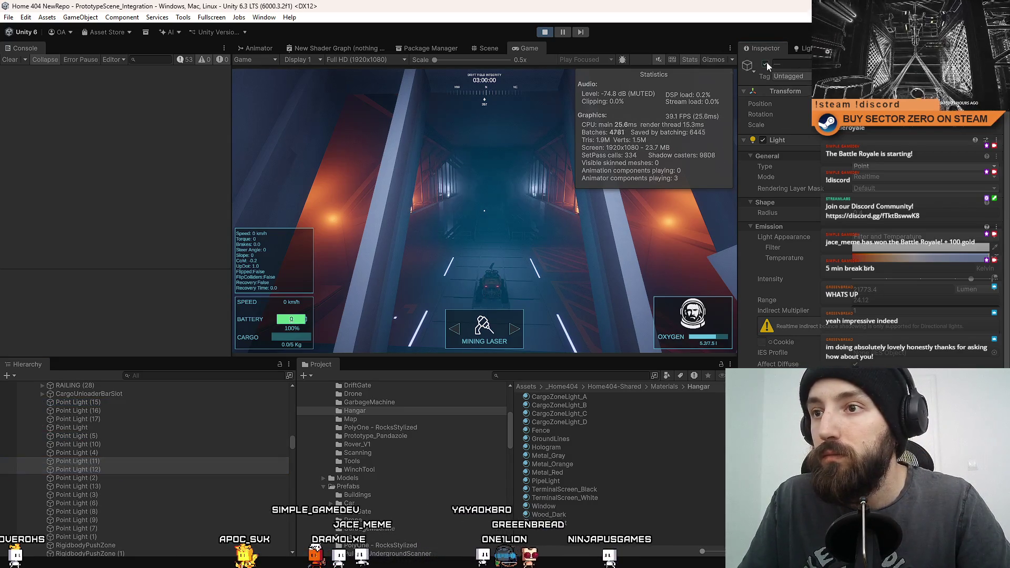
{"action": "left_click", "coordinate": [142, 403]}
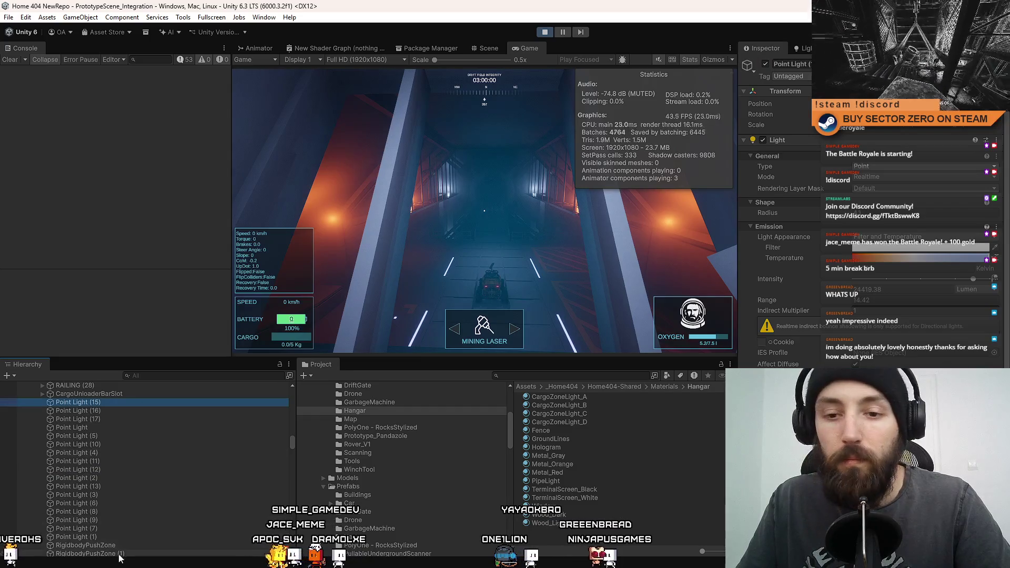
{"action": "left_click", "coordinate": [127, 537], "text": "shift"}
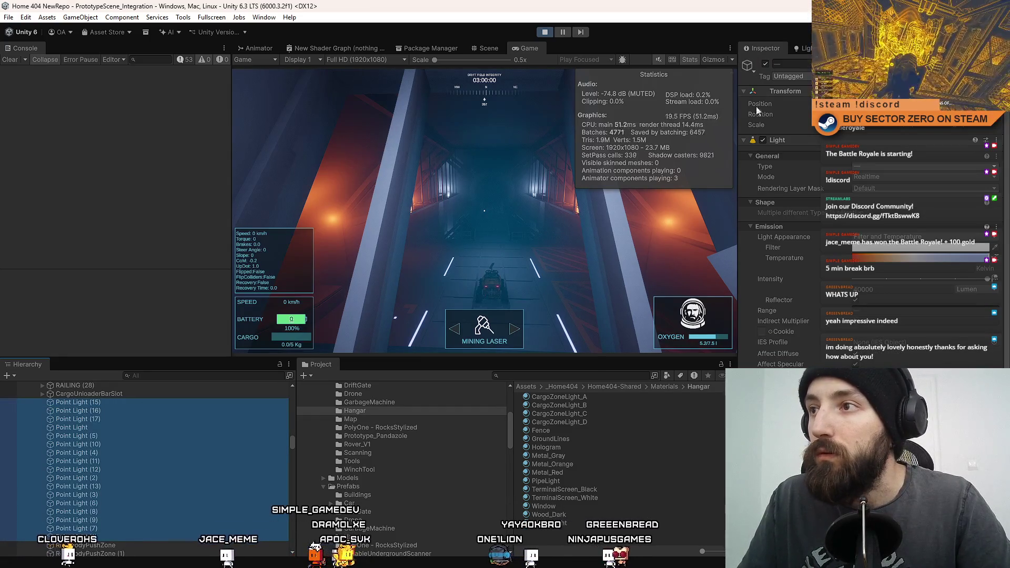
{"action": "left_click", "coordinate": [766, 64]}
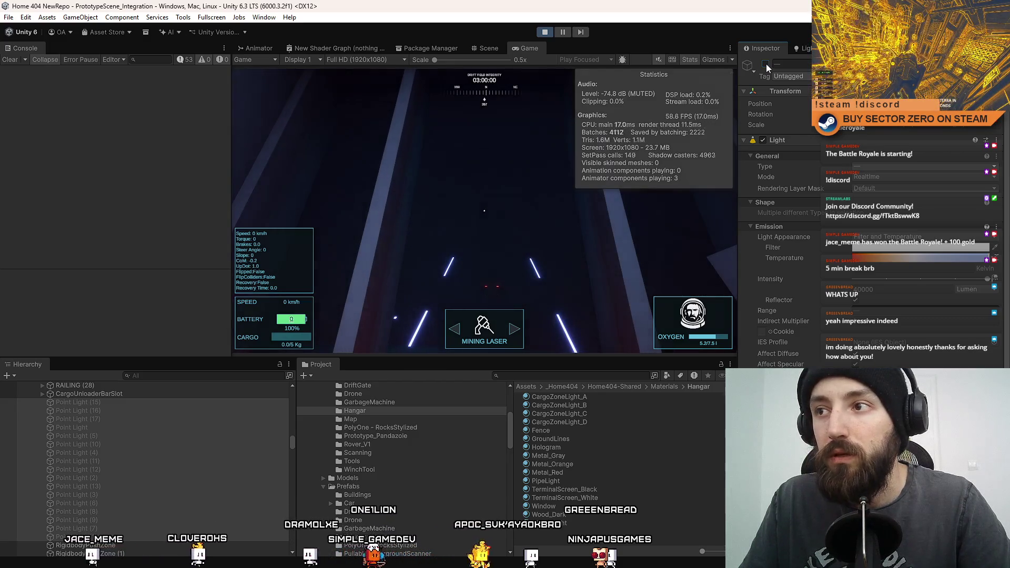
- Test Point Lights (1), (7) and (9) individually by switching them on and off
{"action": "left_click", "coordinate": [129, 537]}
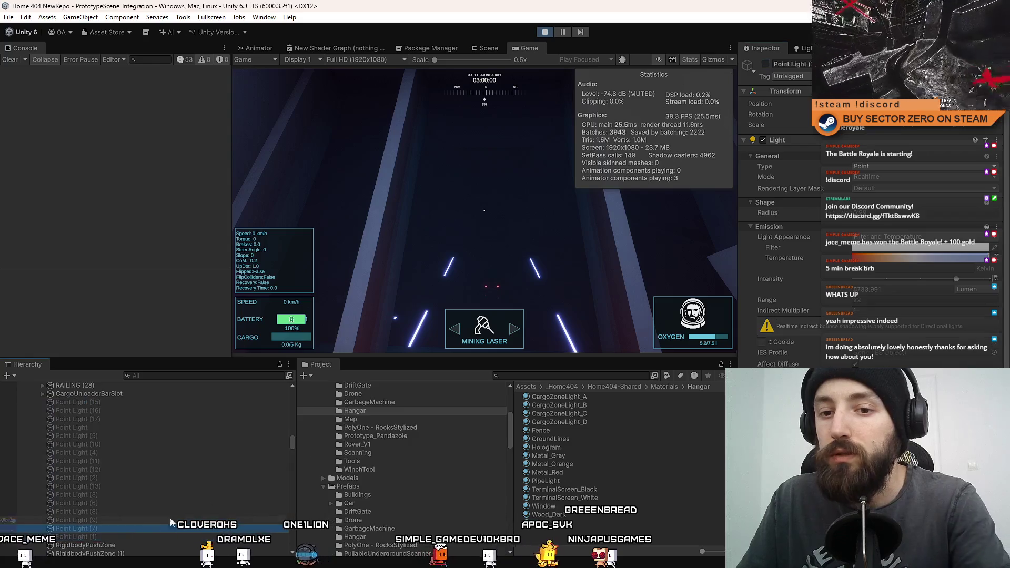
{"action": "left_click", "coordinate": [767, 64]}
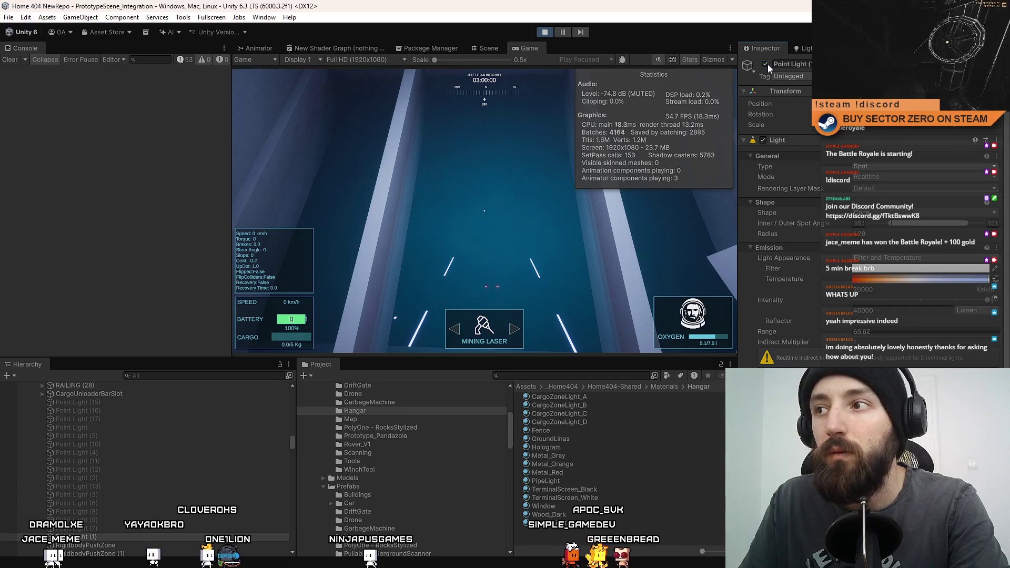
{"action": "left_click", "coordinate": [768, 64]}
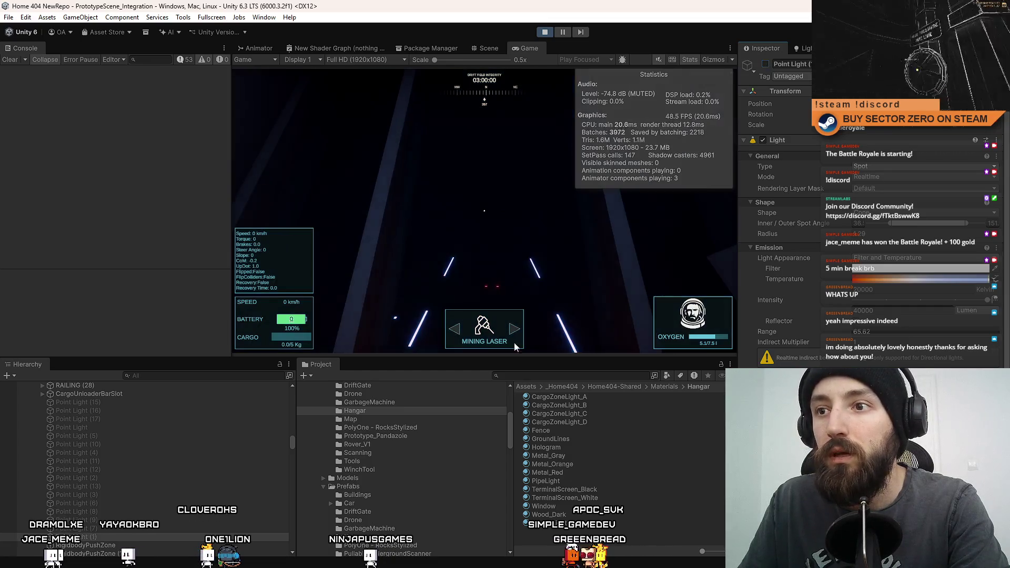
{"action": "left_click", "coordinate": [118, 529]}
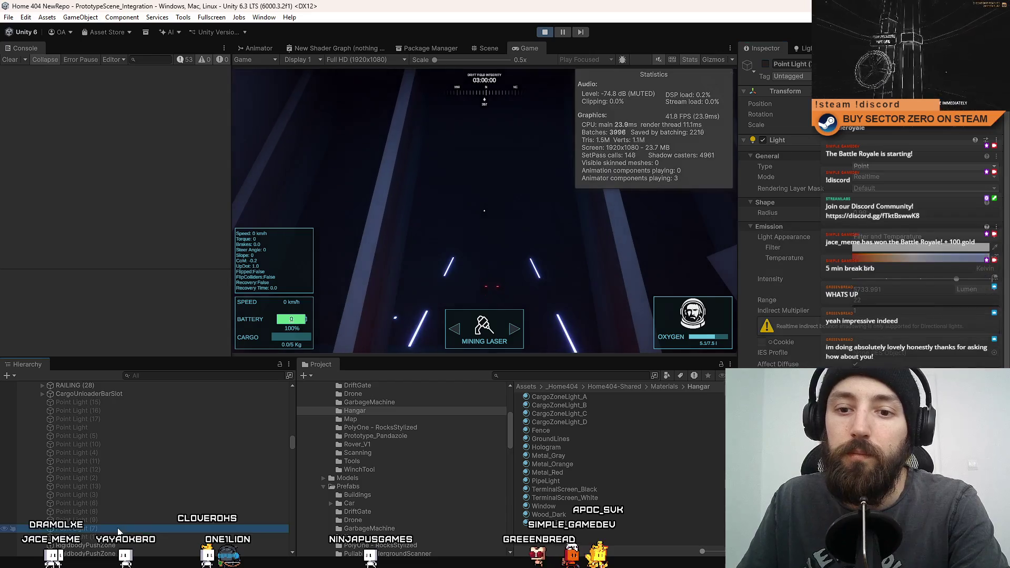
{"action": "left_click", "coordinate": [765, 64]}
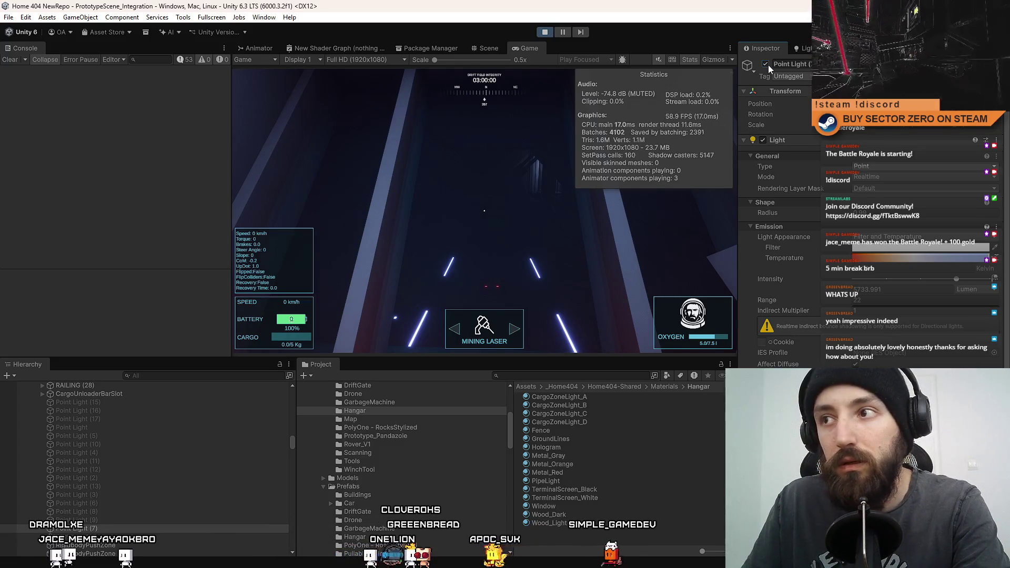
{"action": "left_click", "coordinate": [120, 520]}
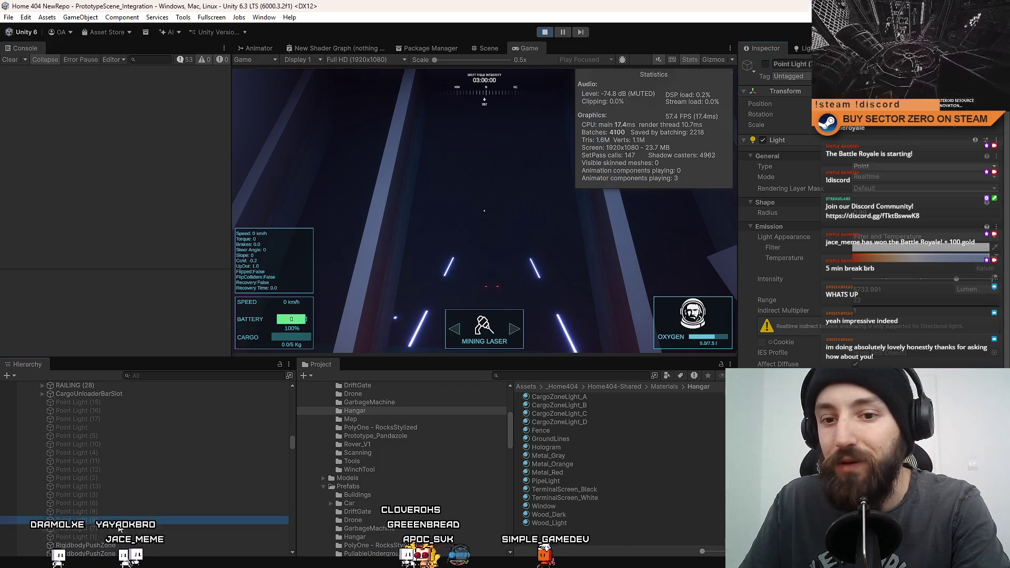
{"action": "left_click", "coordinate": [766, 64]}
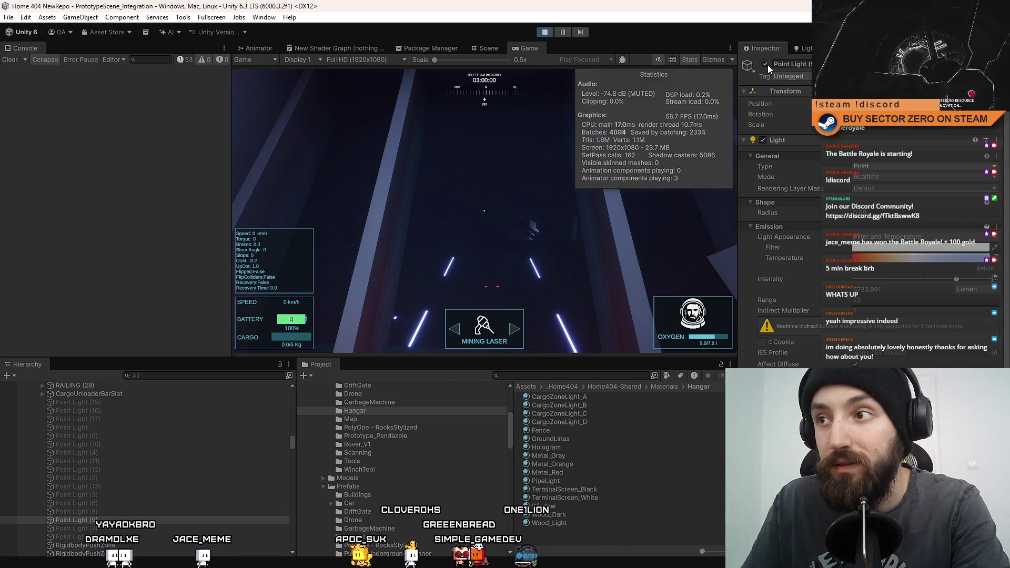
{"action": "left_click", "coordinate": [765, 65]}
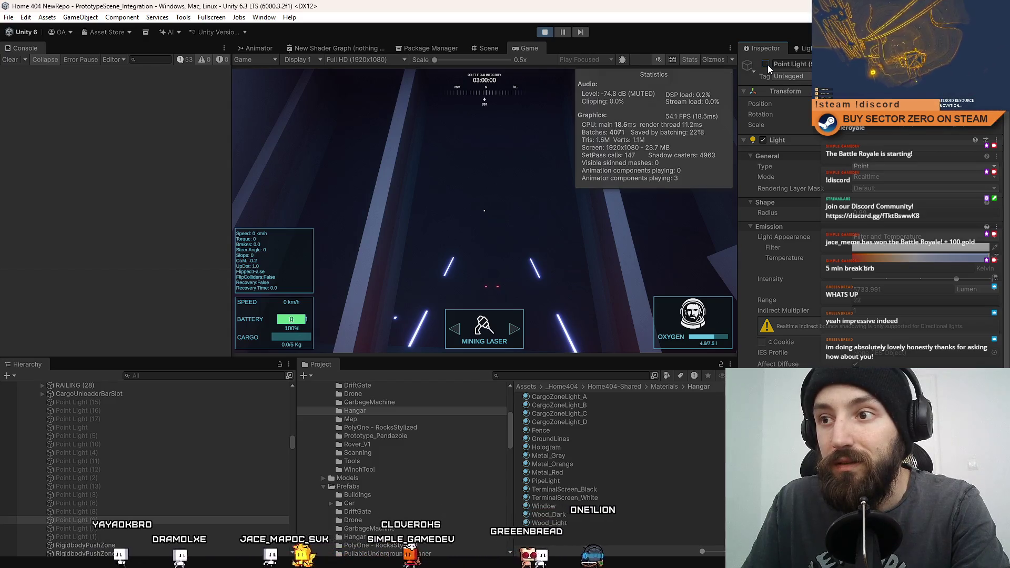
- Re-enable Point Light (15) through Point Light (13) together
{"action": "left_click", "coordinate": [108, 403]}
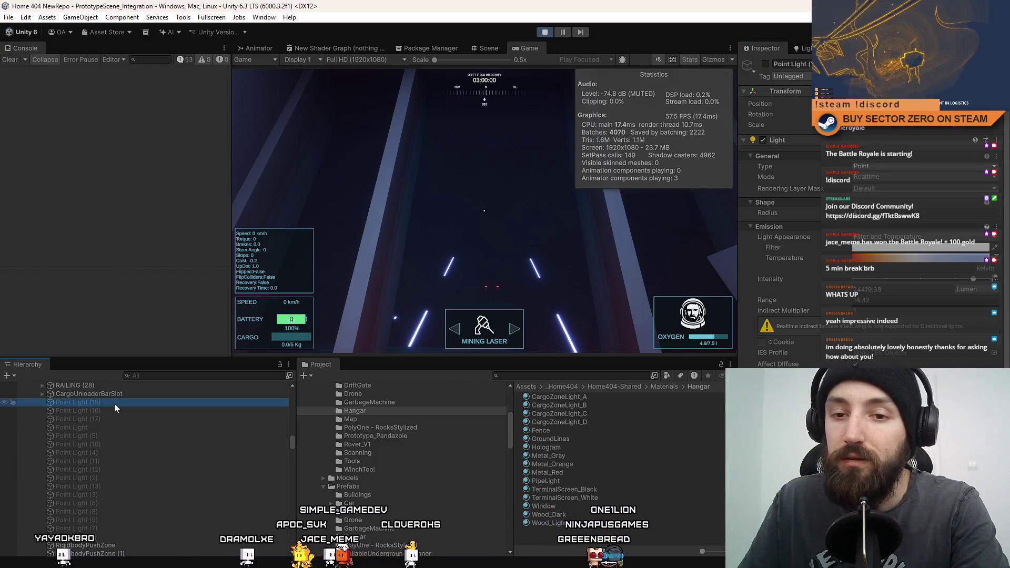
{"action": "left_click", "coordinate": [132, 484], "text": "shift"}
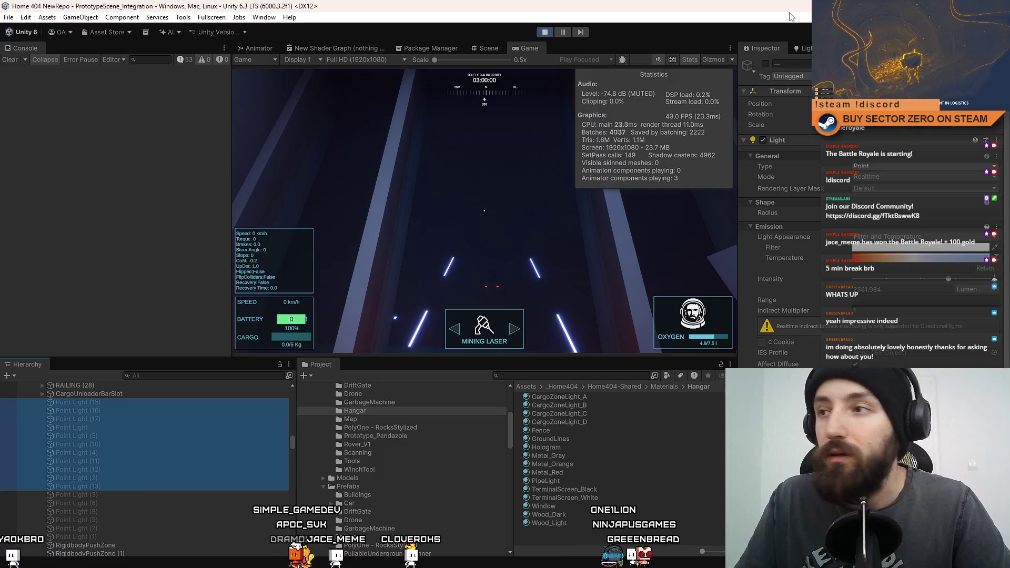
{"action": "left_click", "coordinate": [765, 65]}
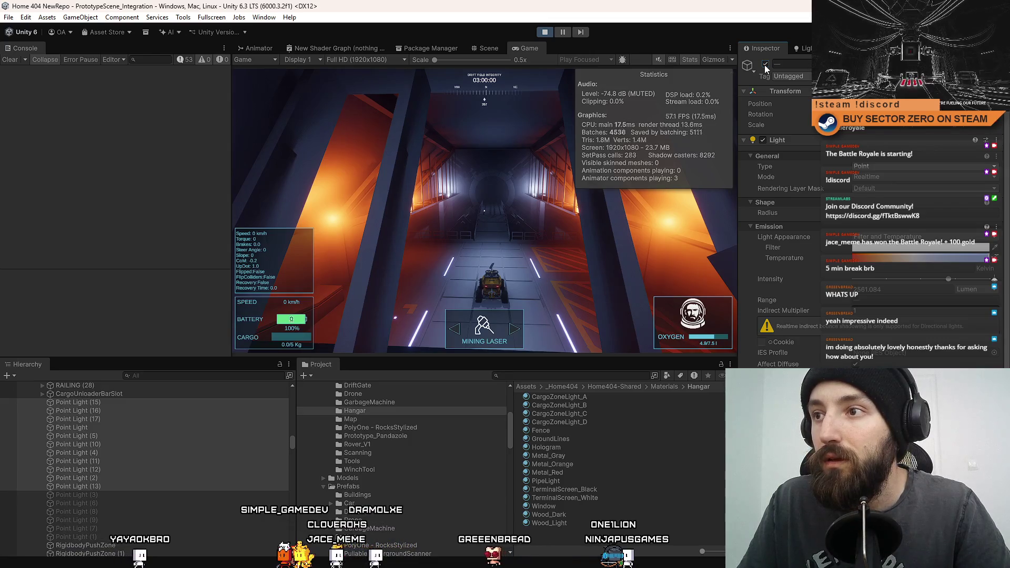
- Enable Point Light (15) through Point Light (1) together and toggle their Reflector option
{"action": "right_click", "coordinate": [764, 65]}
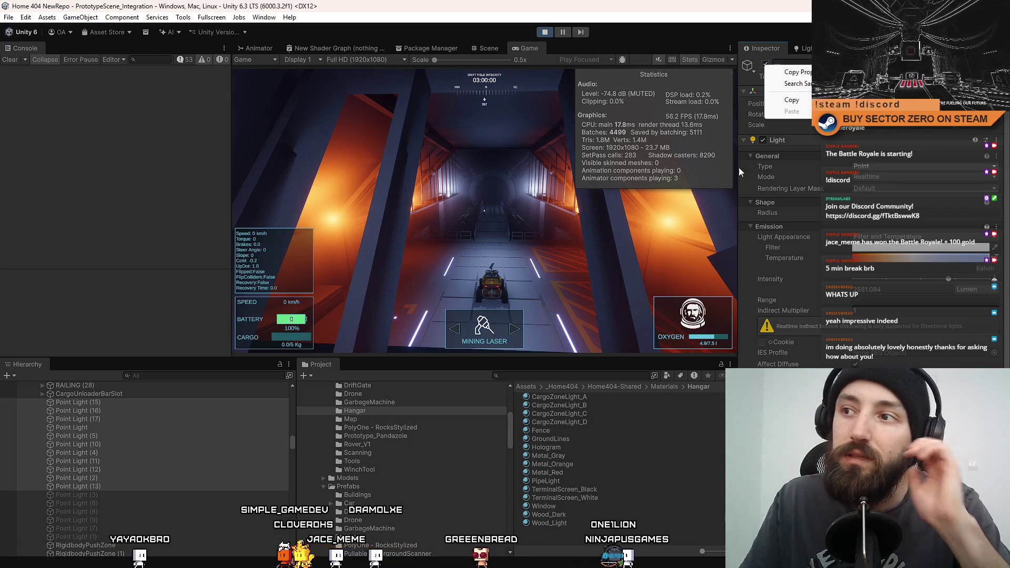
{"action": "left_click", "coordinate": [562, 536]}
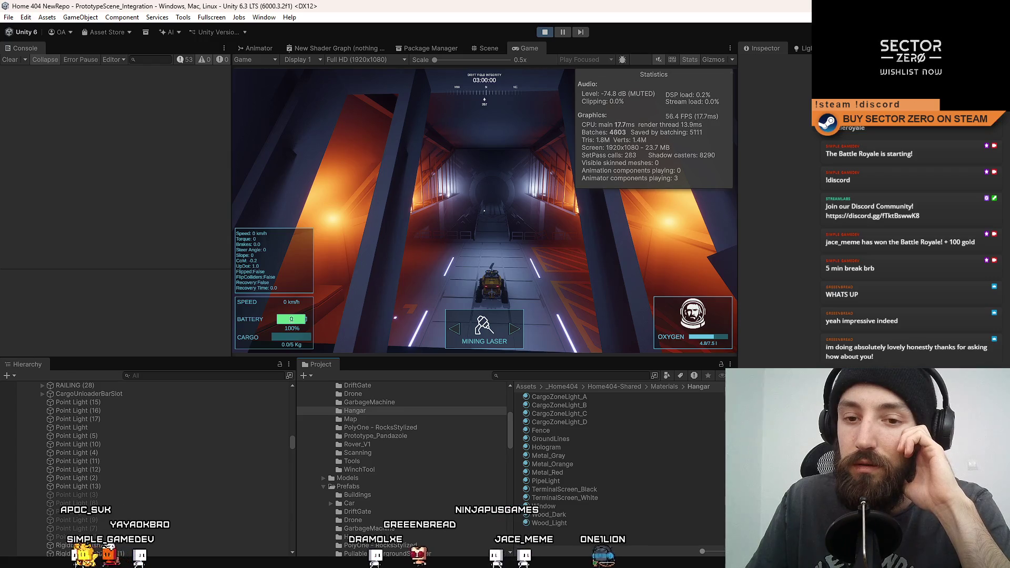
{"action": "left_click", "coordinate": [123, 403]}
{"action": "left_click", "coordinate": [112, 538], "text": "shift"}
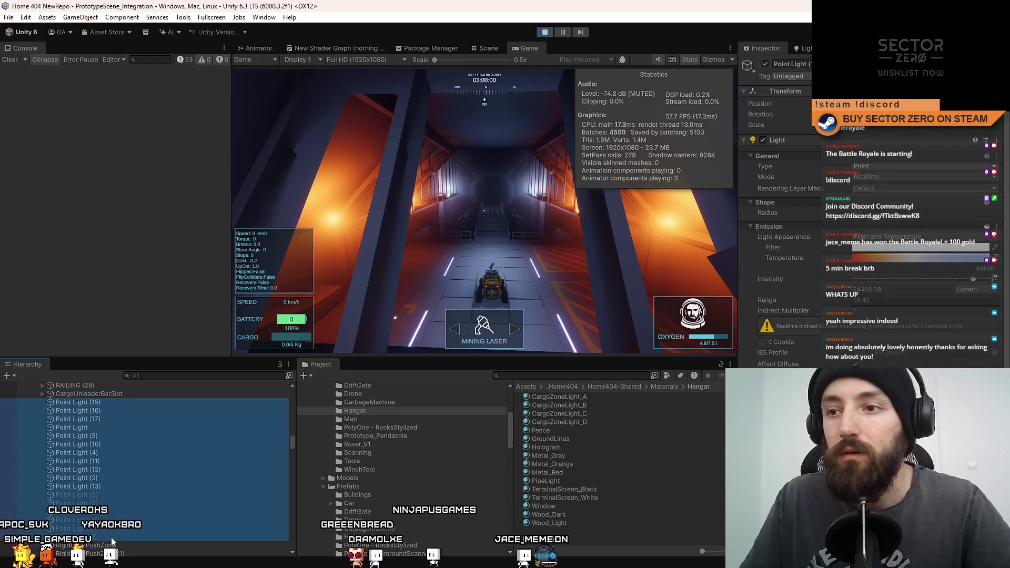
{"action": "left_click", "coordinate": [765, 63]}
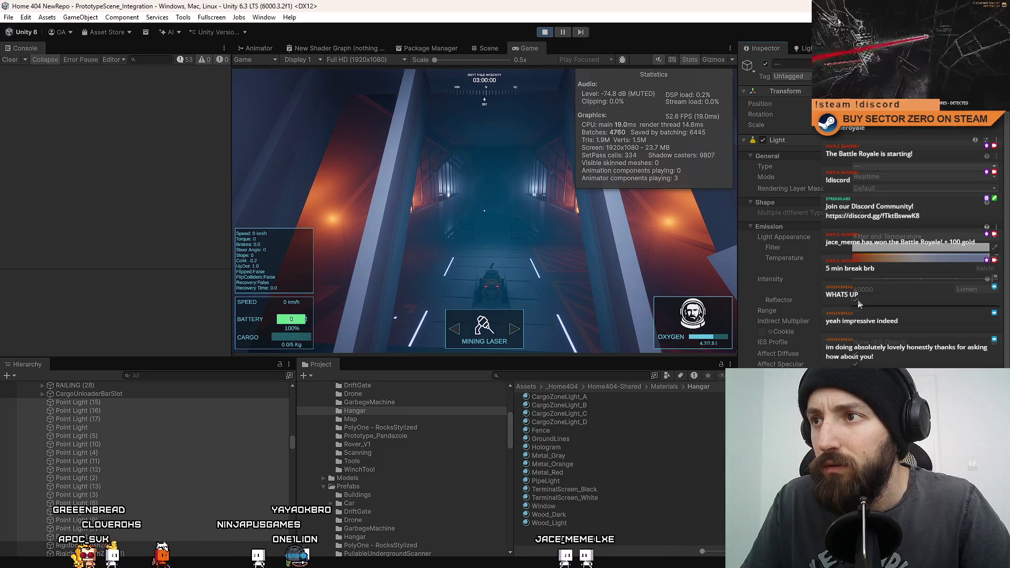
{"action": "left_click", "coordinate": [858, 303]}
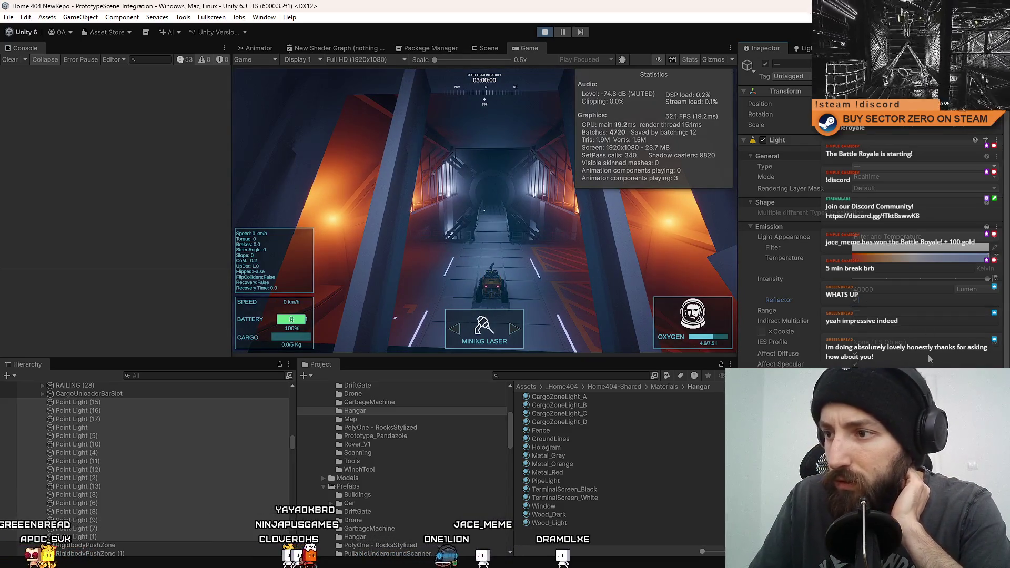
- Toggle Range Attenuation on the selected point lights, then review their Volumetrics and Shadows settings
{"action": "scroll", "coordinate": [929, 356], "scroll_direction": "down", "scroll_amount": 2}
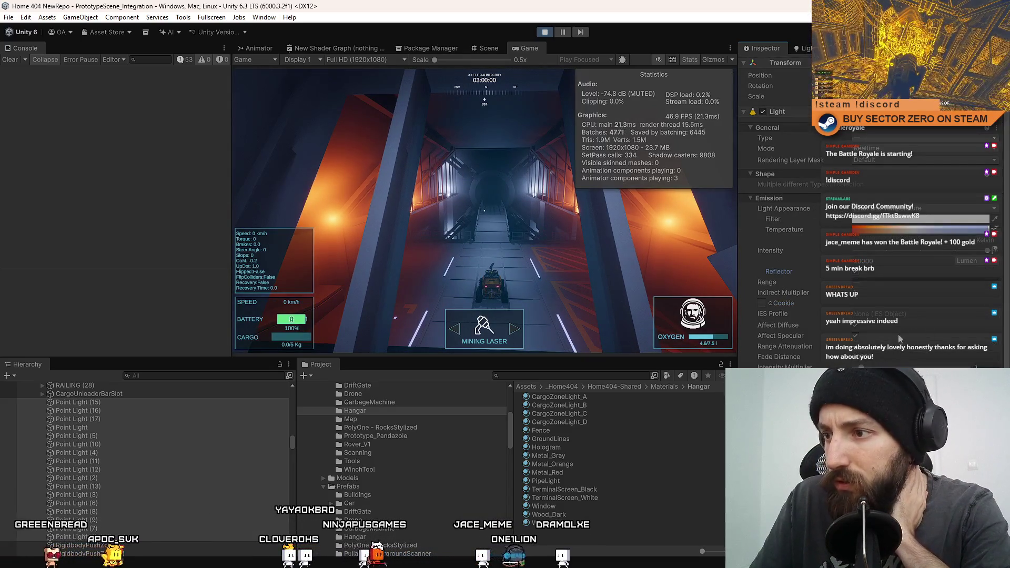
{"action": "left_click", "coordinate": [858, 349]}
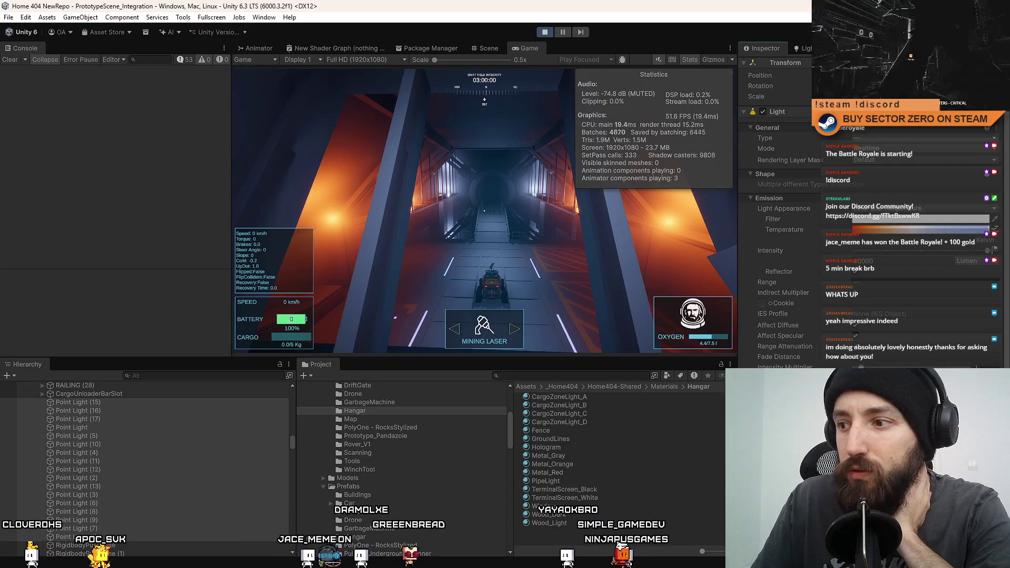
{"action": "scroll", "coordinate": [779, 210], "scroll_direction": "down", "scroll_amount": 3}
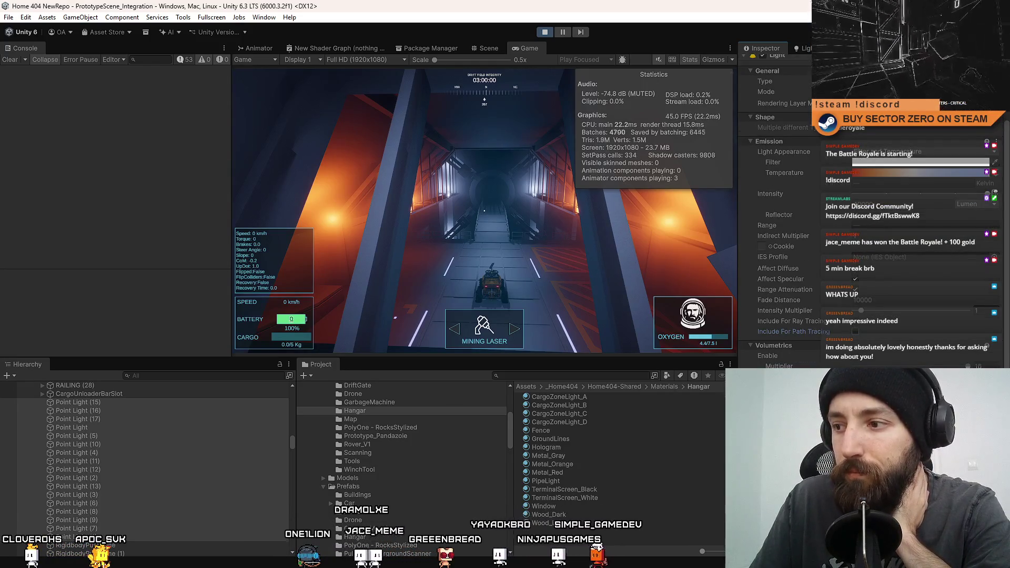
{"action": "scroll", "coordinate": [779, 210], "scroll_direction": "down", "scroll_amount": 7}
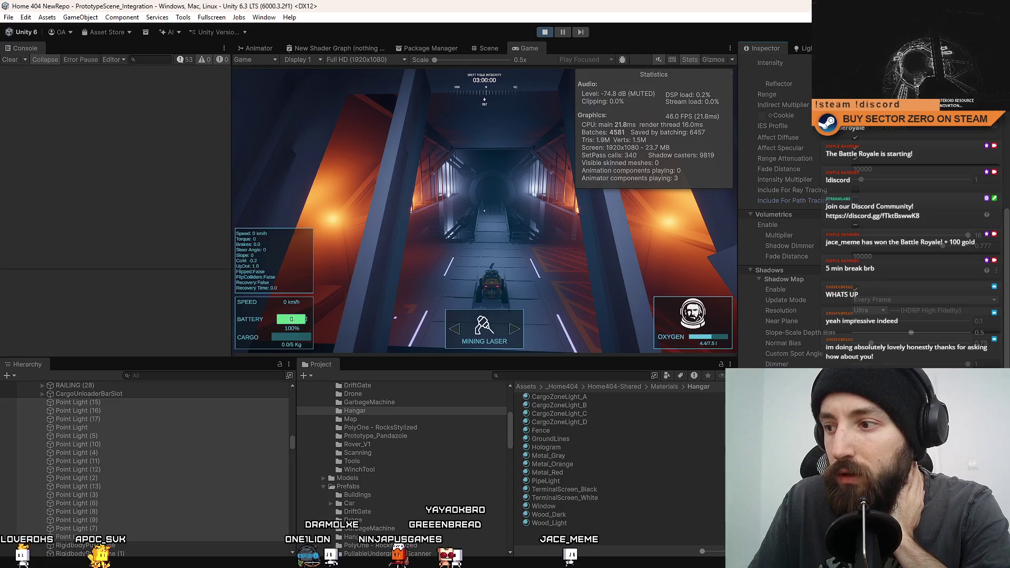
{"action": "scroll", "coordinate": [779, 210], "scroll_direction": "up", "scroll_amount": 1}
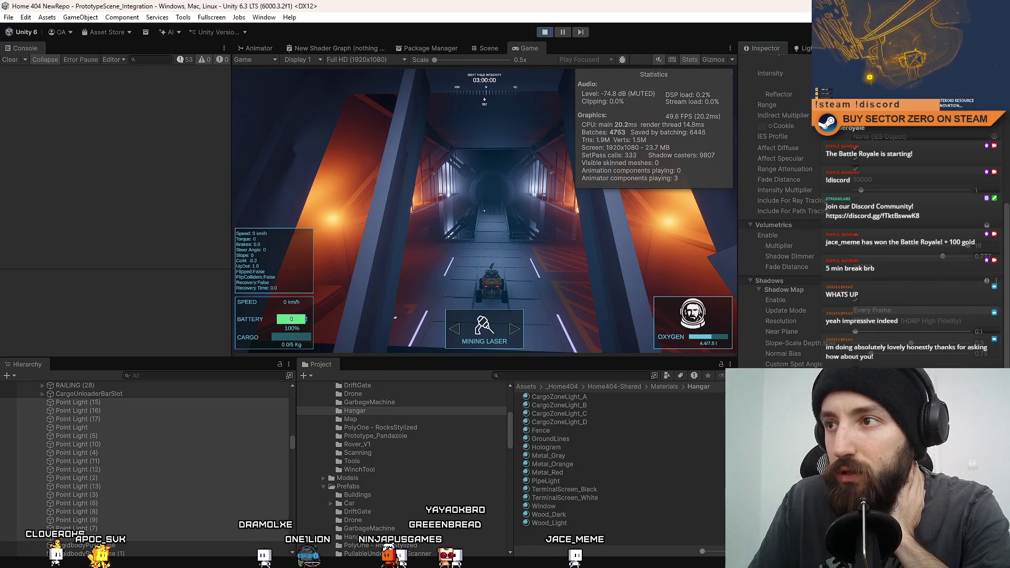
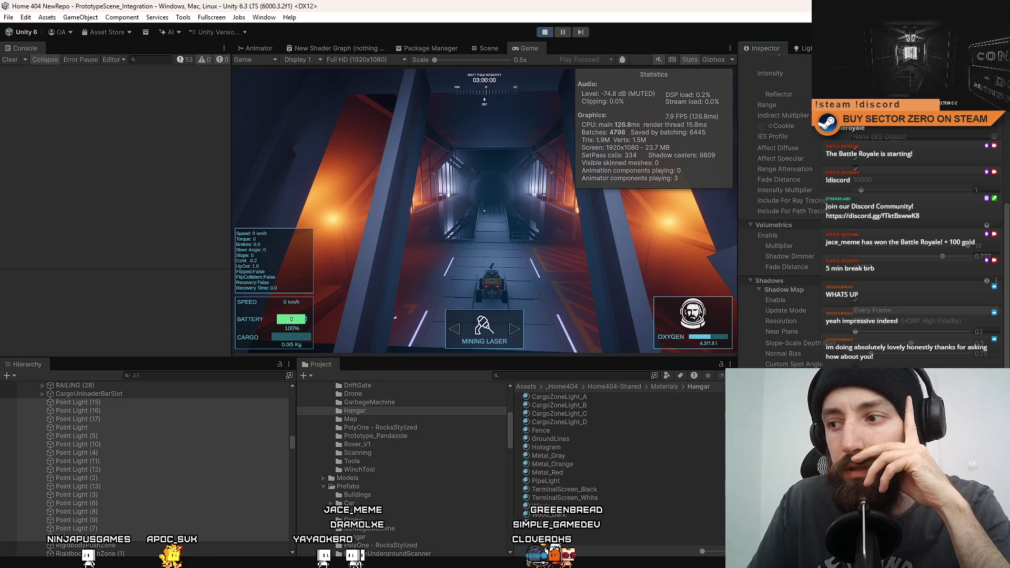
- Turn off the point lights' shadow maps, test volumetrics on then off, and disable the Light component
{"action": "left_click", "coordinate": [855, 301]}
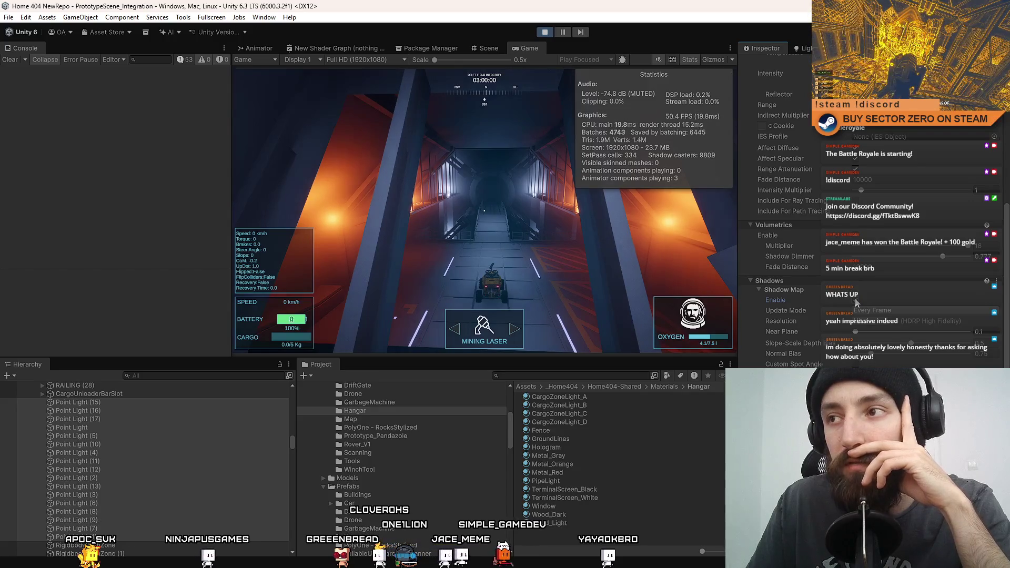
{"action": "left_click", "coordinate": [856, 301]}
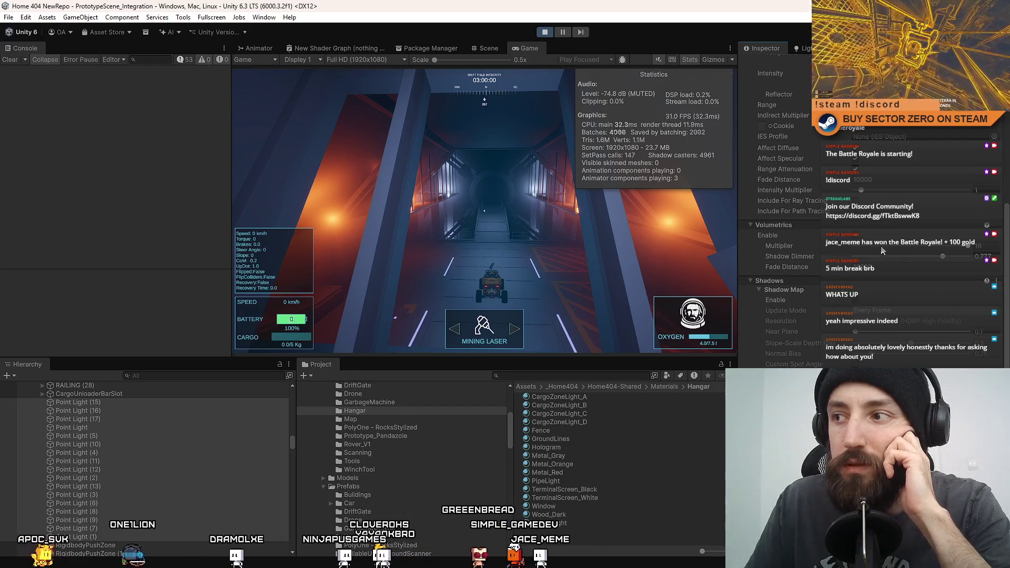
{"action": "left_click", "coordinate": [855, 235]}
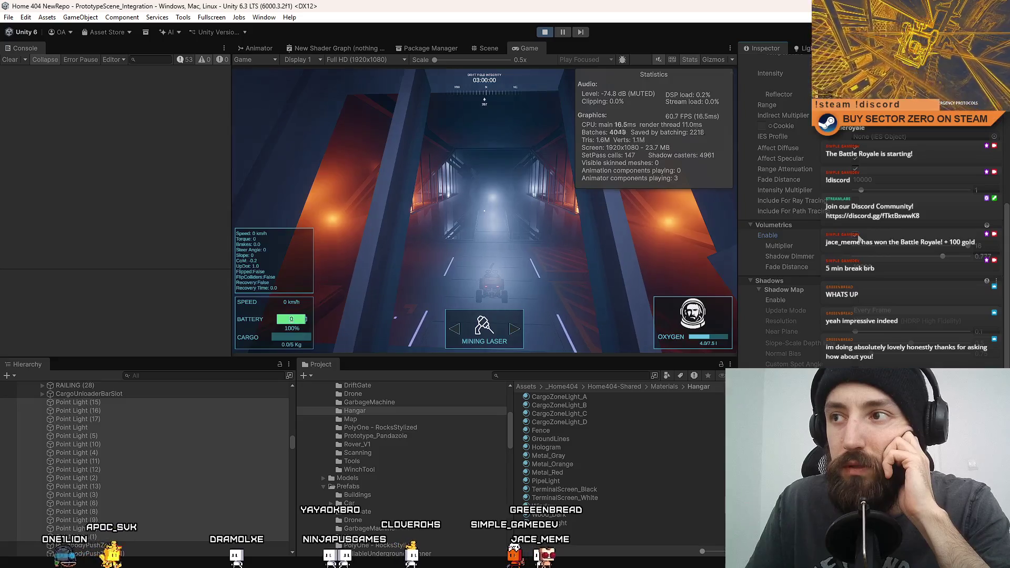
{"action": "left_click", "coordinate": [858, 237]}
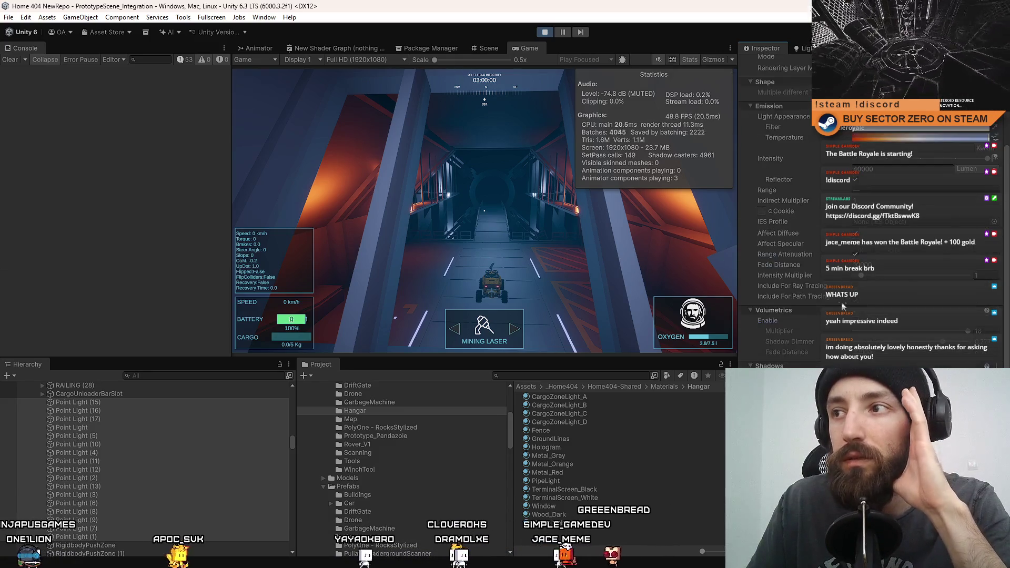
{"action": "scroll", "coordinate": [841, 302], "scroll_direction": "up", "scroll_amount": 6}
{"action": "left_click", "coordinate": [762, 141]}
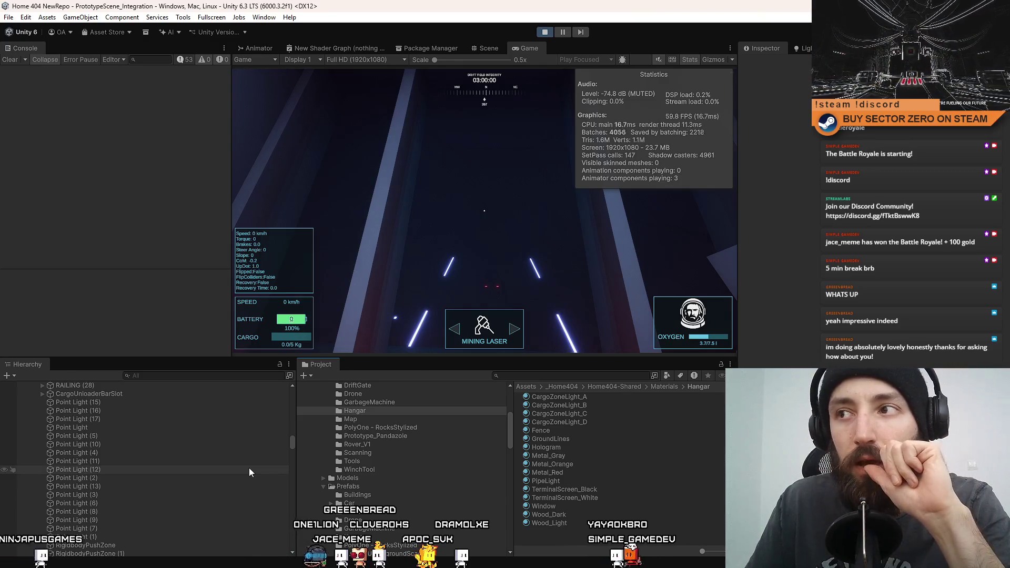
- Orbit the Scene view camera around the hangar, then return to the Game view
{"action": "left_click", "coordinate": [484, 48]}
{"action": "mouse_move", "coordinate": [472, 212]}
{"action": "left_mouse_down"}
{"action": "mouse_move", "coordinate": [561, 225]}
{"action": "mouse_move", "coordinate": [541, 200]}
{"action": "left_mouse_up"}
{"action": "left_click", "coordinate": [526, 48]}
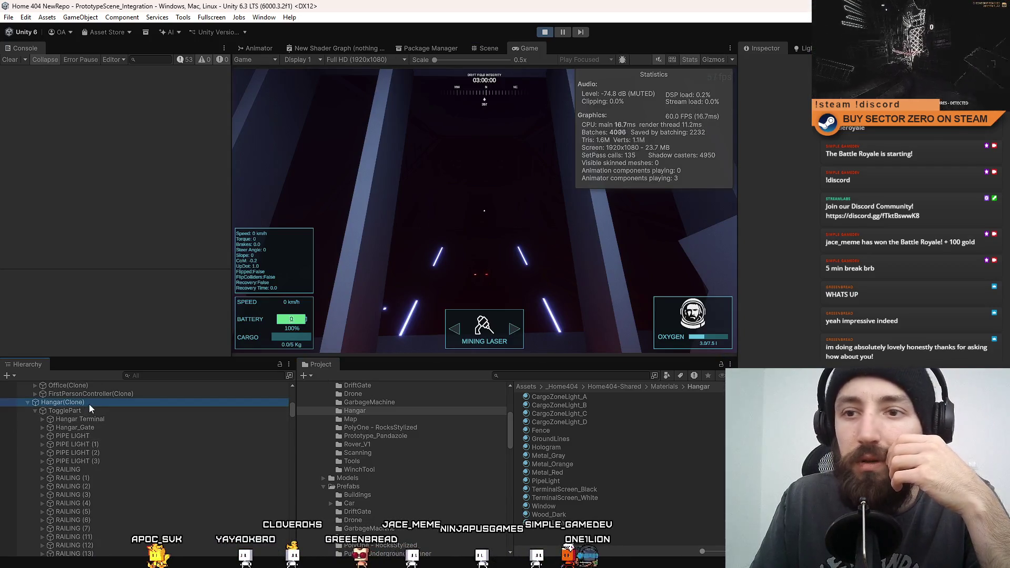
- Deactivate Hangar(Clone) during Play mode, then make it active again
{"action": "left_click", "coordinate": [765, 64]}
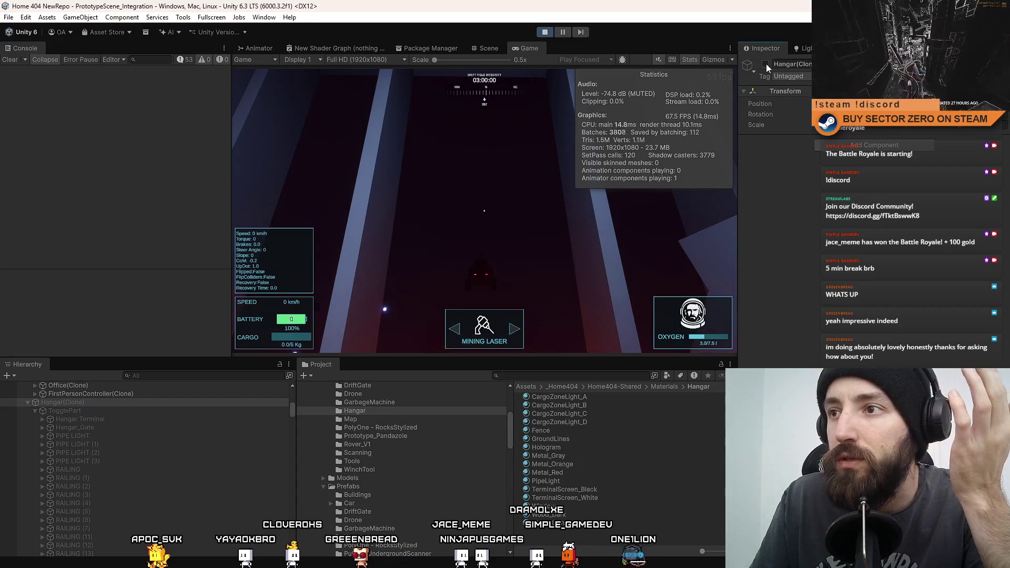
{"action": "left_click", "coordinate": [503, 213]}
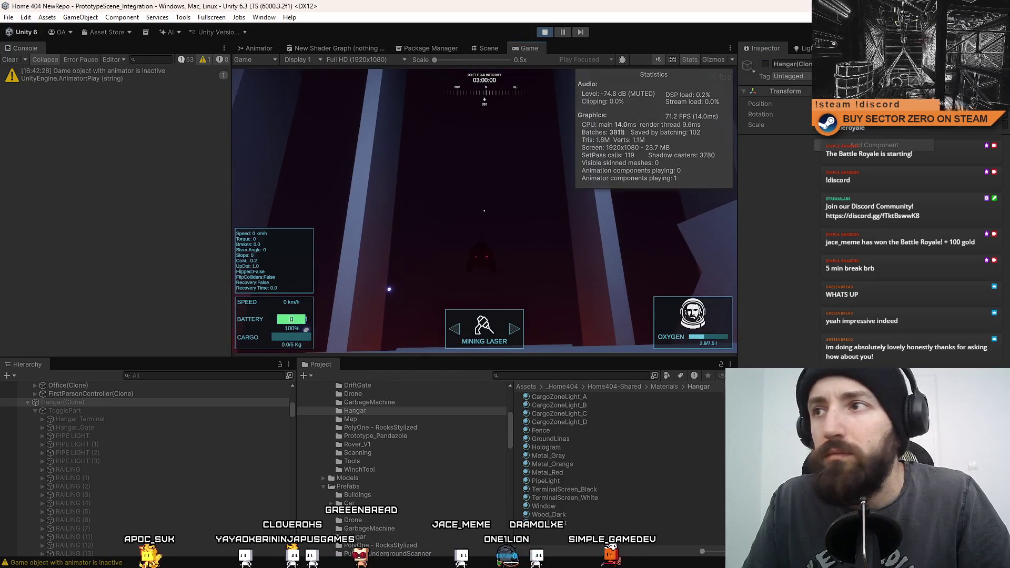
{"action": "key", "text": "Escape"}
{"action": "left_click", "coordinate": [765, 64]}
{"action": "left_click", "coordinate": [547, 190]}
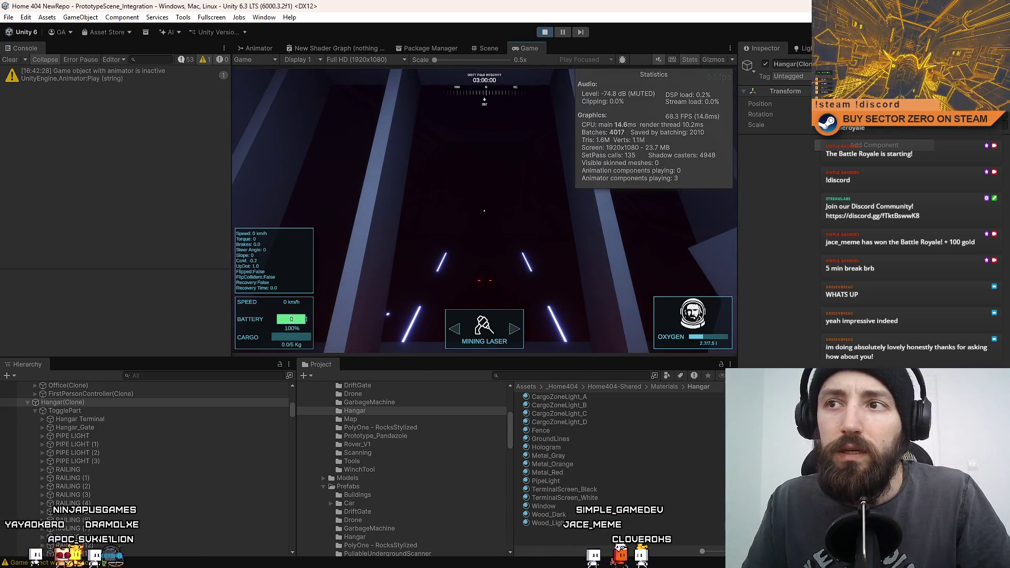
{"action": "left_click", "coordinate": [122, 408]}
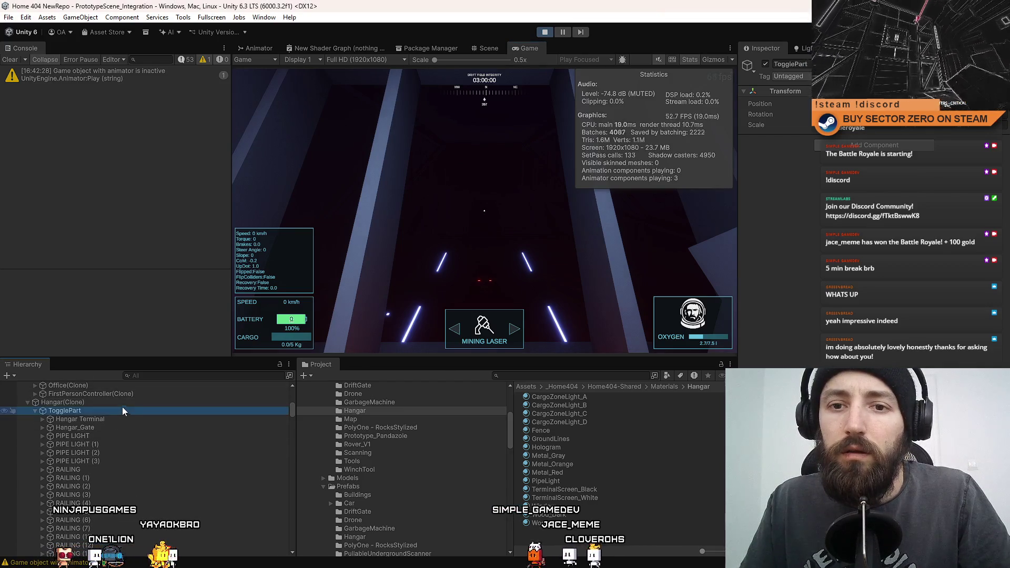
{"action": "left_click", "coordinate": [90, 403]}
{"action": "scroll", "coordinate": [107, 424], "scroll_direction": "up", "scroll_amount": 5}
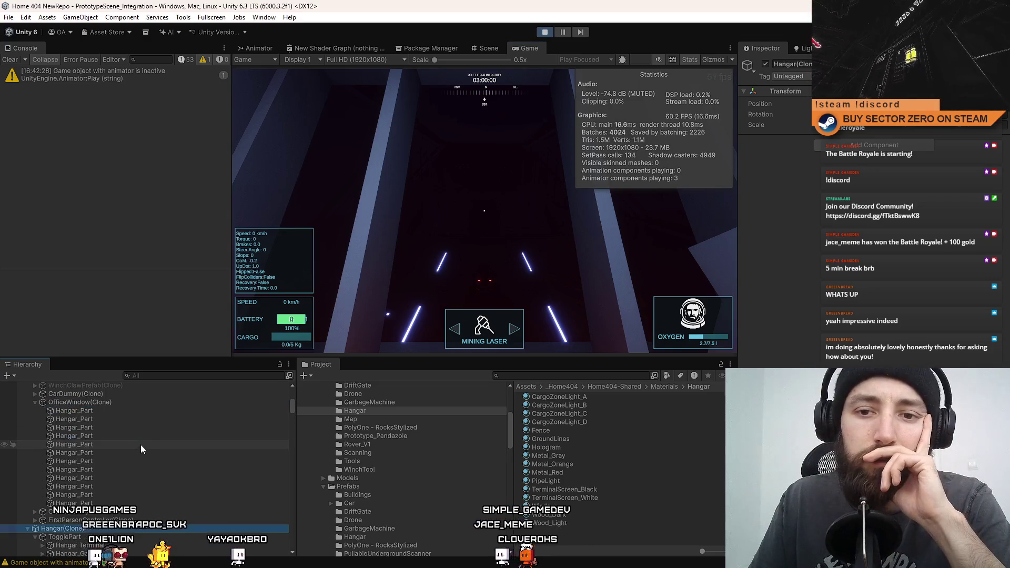
{"action": "scroll", "coordinate": [140, 445], "scroll_direction": "up", "scroll_amount": 4}
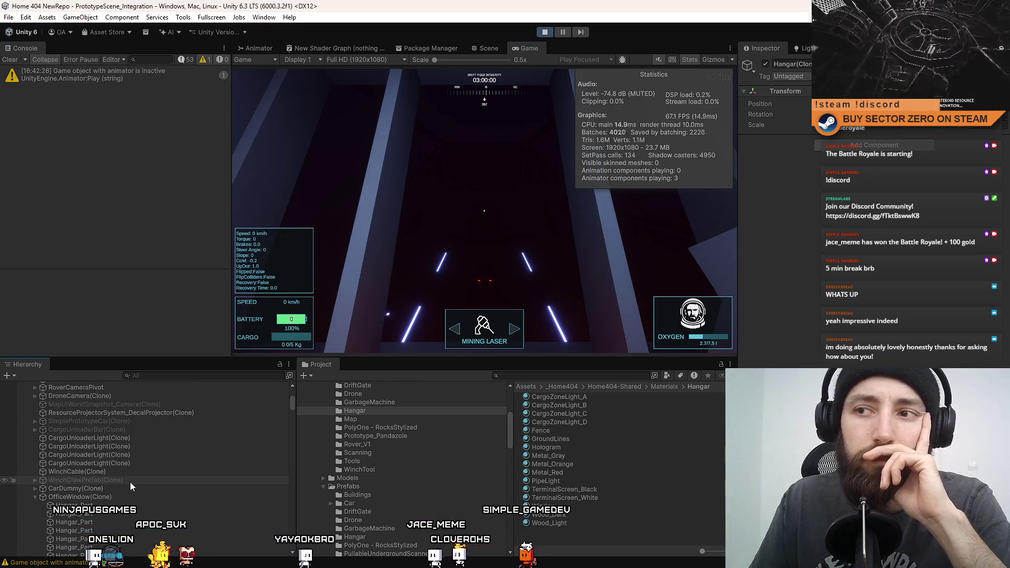
{"action": "scroll", "coordinate": [130, 482], "scroll_direction": "down", "scroll_amount": 6}
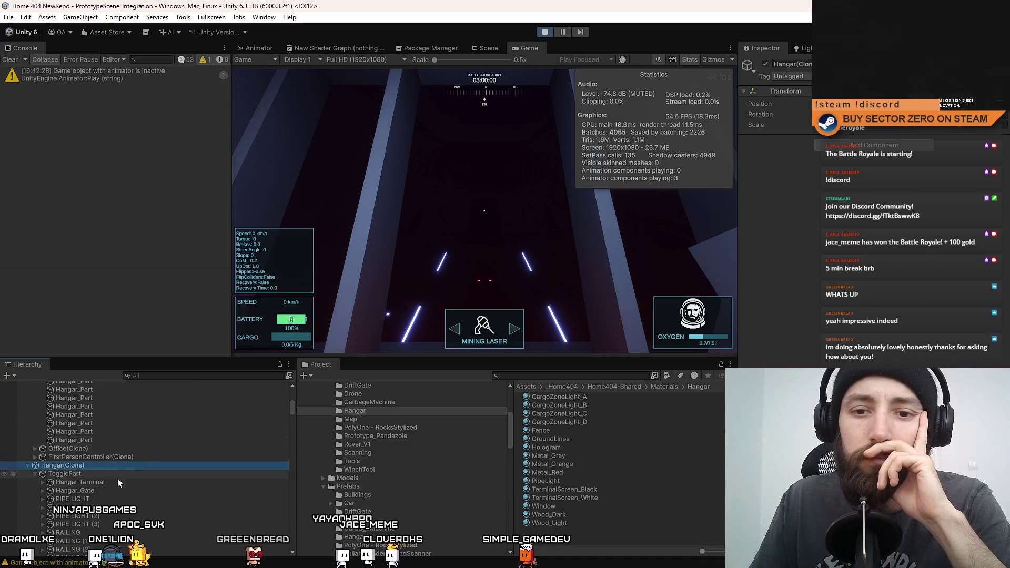
{"action": "left_click", "coordinate": [765, 65]}
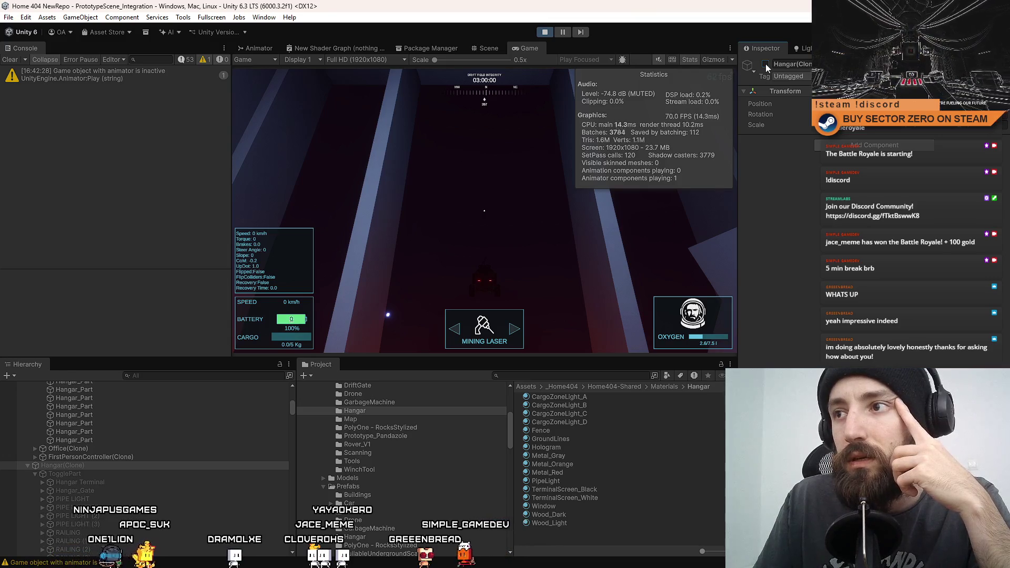
{"action": "left_click", "coordinate": [765, 64]}
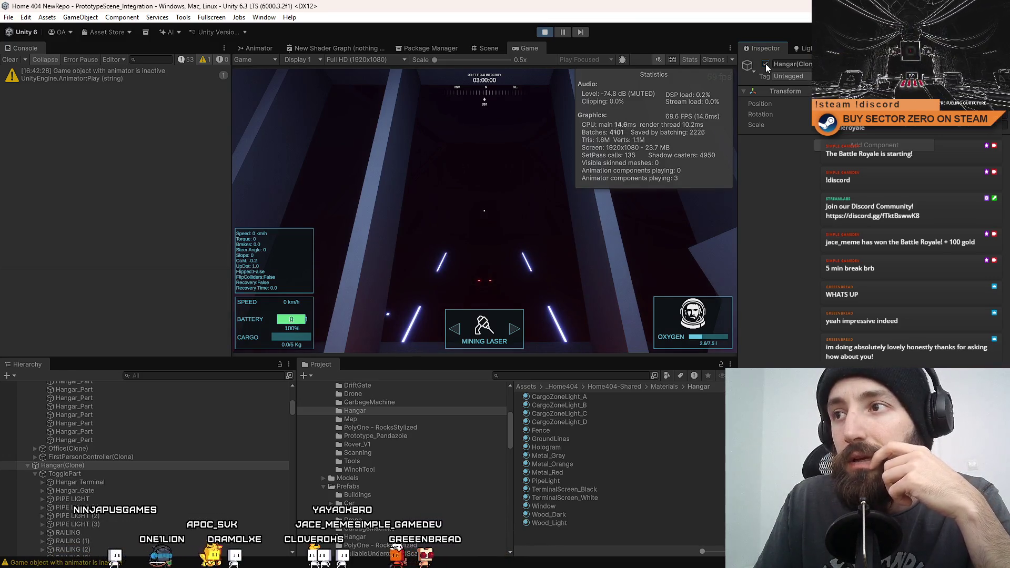
{"action": "left_click", "coordinate": [558, 532]}
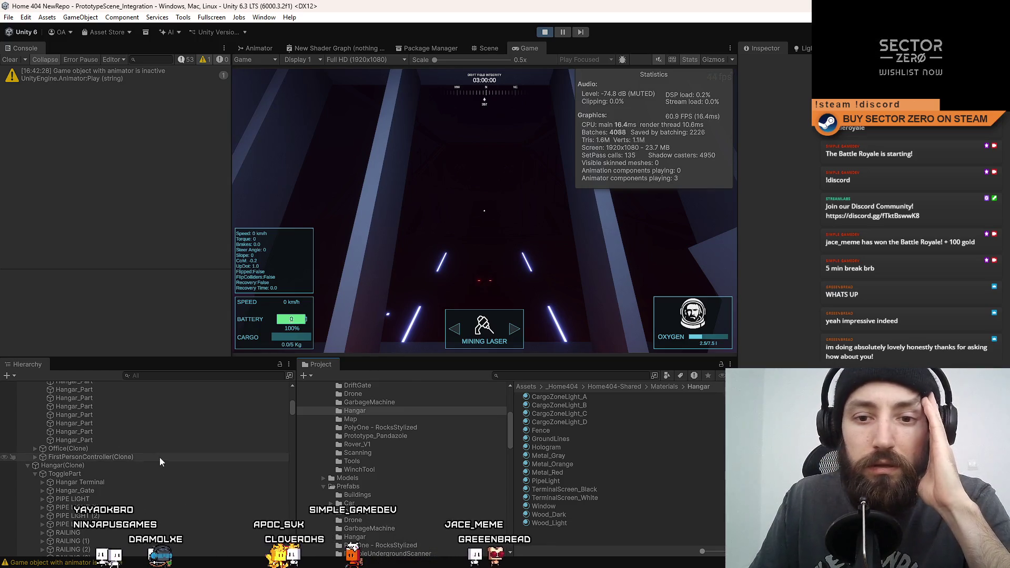
{"action": "scroll", "coordinate": [159, 459], "scroll_direction": "up", "scroll_amount": 10}
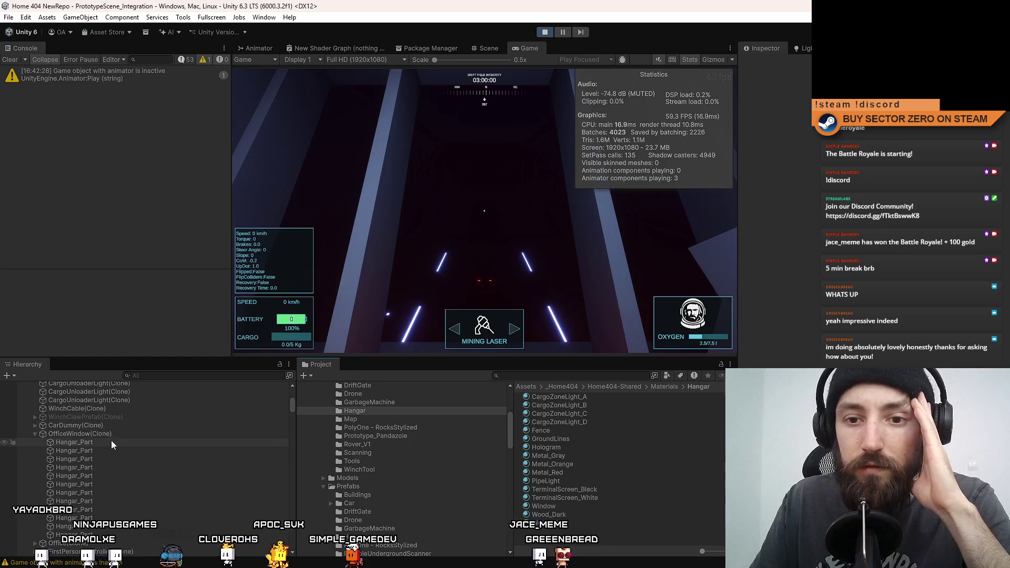
- Search the Hierarchy for 'hangar', pick a Hangar Rope result, then clear the search
{"action": "left_click", "coordinate": [184, 375]}
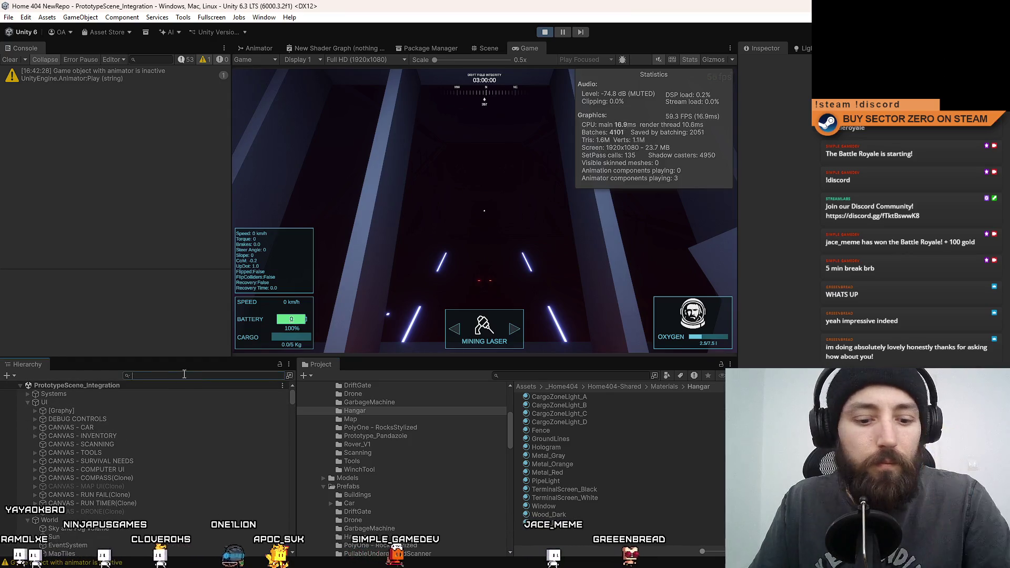
{"action": "type", "text": "hangfa"}
{"action": "key", "text": "BackSpace"}
{"action": "key", "text": "BackSpace"}
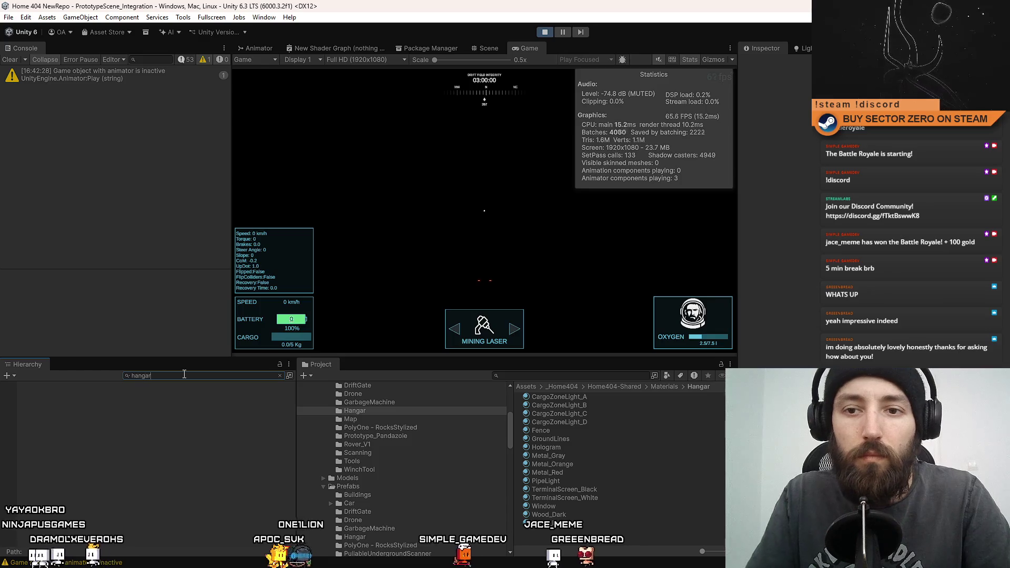
{"action": "type", "text": "ar"}
{"action": "left_click", "coordinate": [90, 411]}
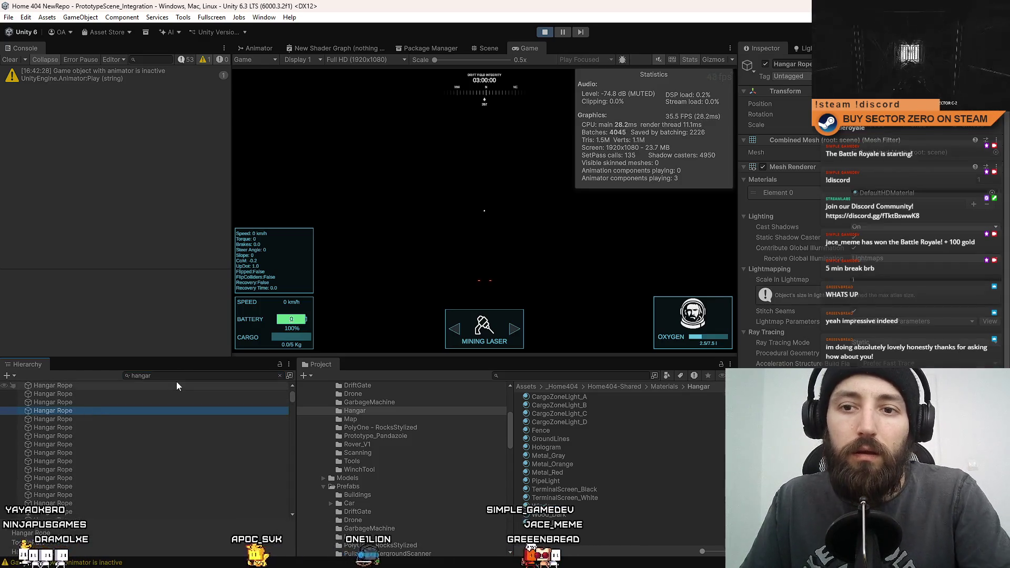
{"action": "left_click", "coordinate": [280, 375]}
- Select the range of Point Light rows from Point Light (15) and re-enable their Light component
{"action": "left_click_drag", "start_coordinate": [292, 442], "coordinate": [293, 402]}
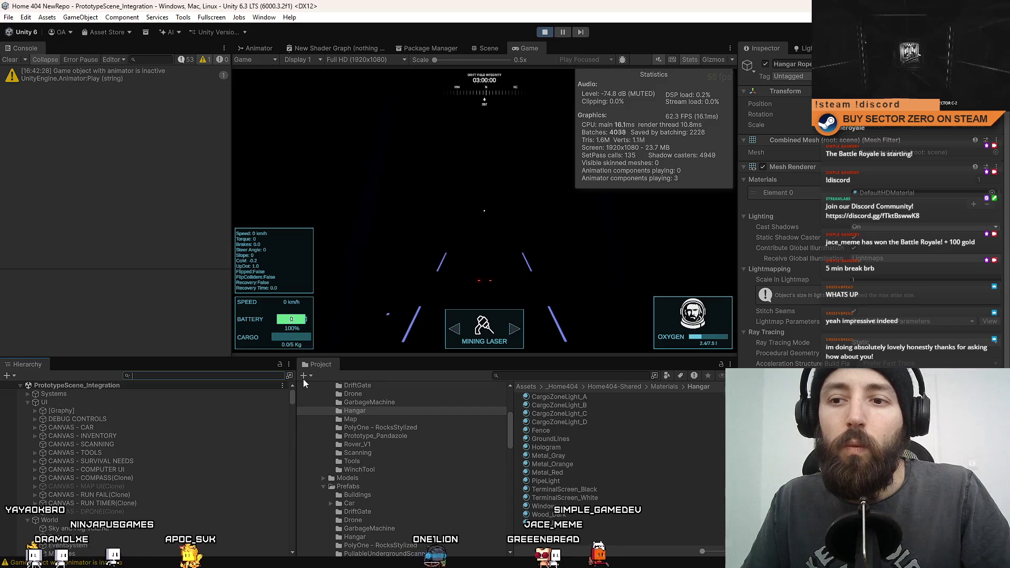
{"action": "scroll", "coordinate": [179, 441], "scroll_direction": "down", "scroll_amount": 10}
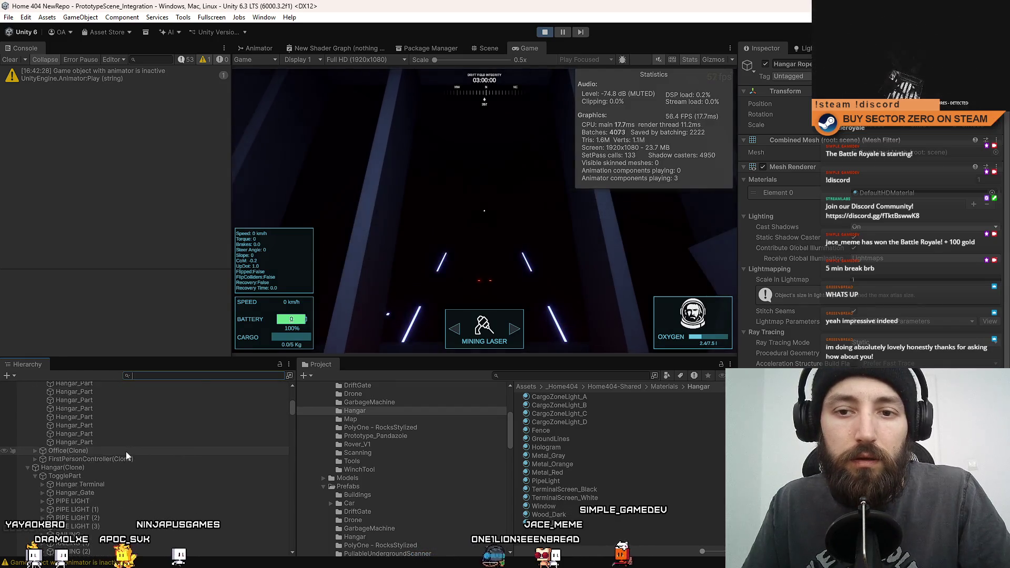
{"action": "scroll", "coordinate": [124, 443], "scroll_direction": "down", "scroll_amount": 8}
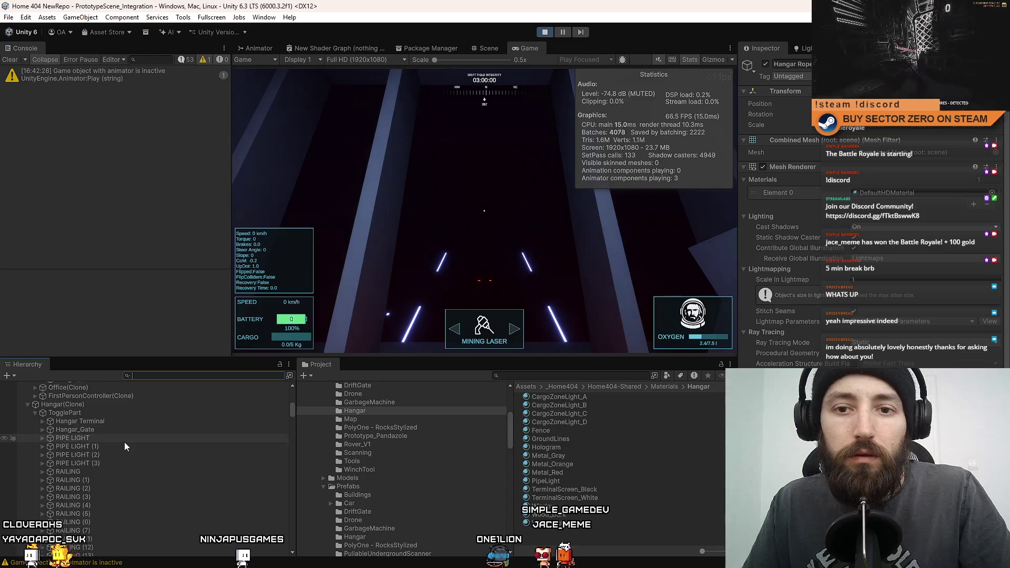
{"action": "left_click", "coordinate": [118, 442]}
{"action": "scroll", "coordinate": [120, 457], "scroll_direction": "down", "scroll_amount": 3}
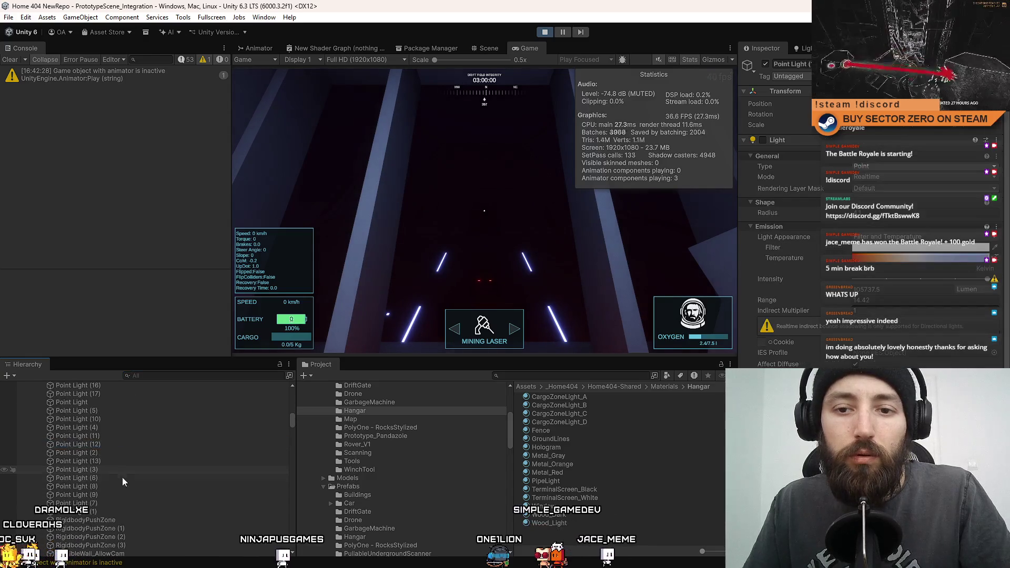
{"action": "left_click", "coordinate": [114, 510], "text": "shift"}
{"action": "left_click", "coordinate": [763, 140]}
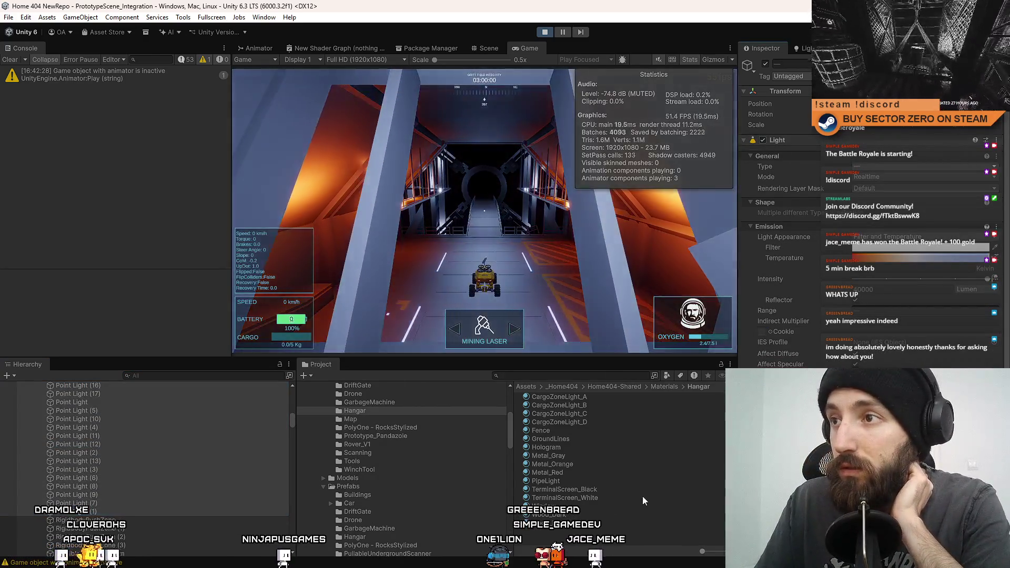